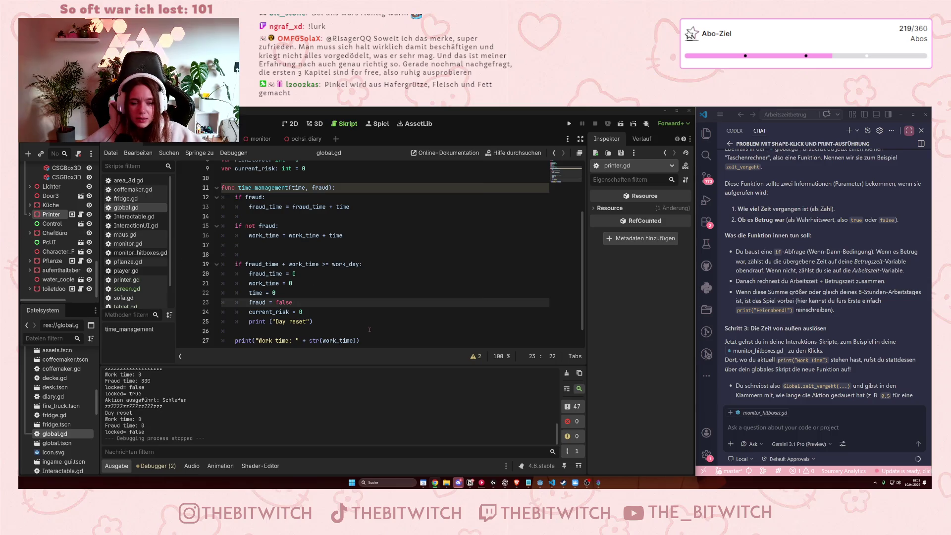
Review the Day reset code in global.gd, then display the Fehler (2) warnings list in the Debugger.
click(348, 322)
scroll(349, 322, down, 1)
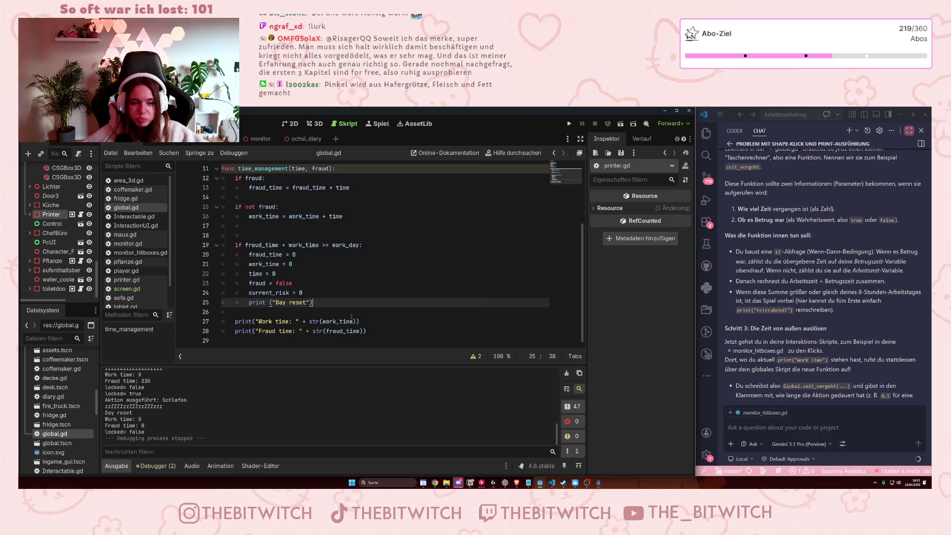
scroll(60, 255, down, 5)
scroll(60, 256, up, 5)
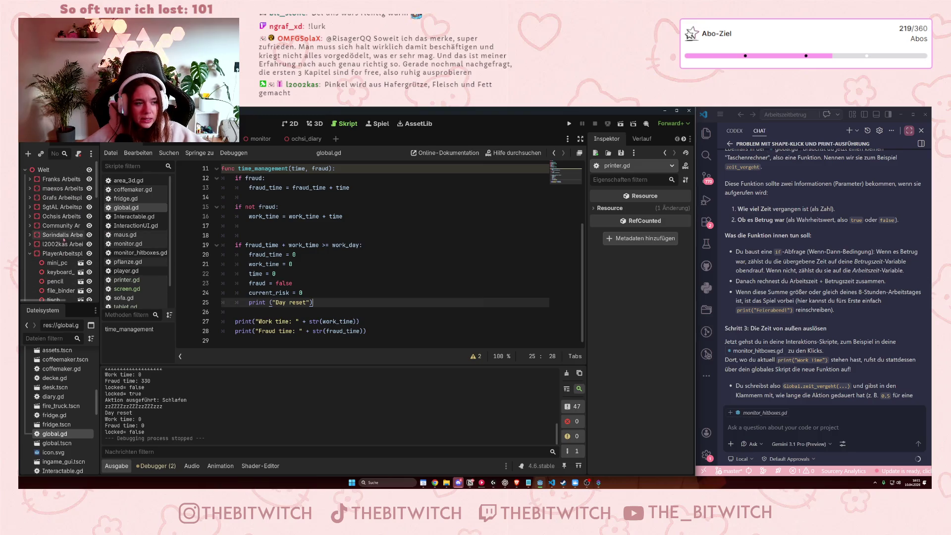
click(156, 466)
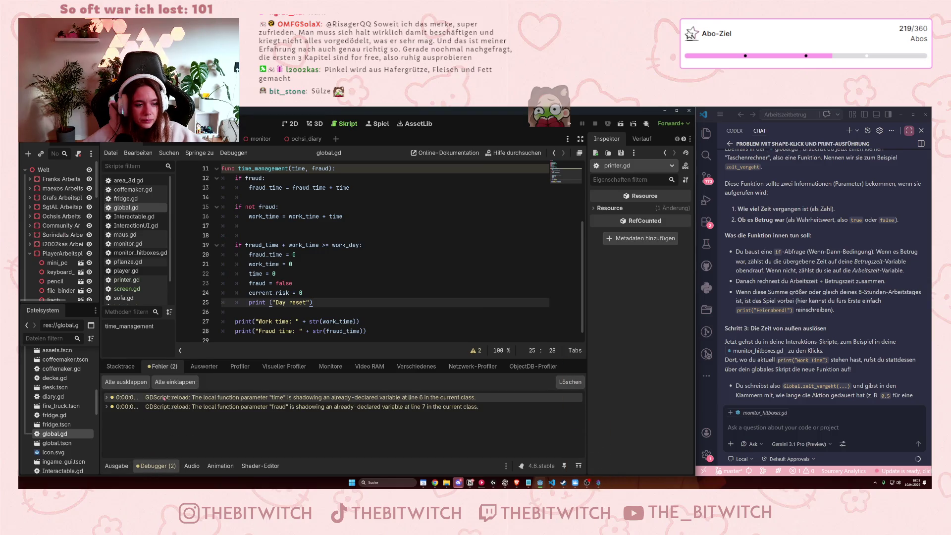
Jump from the first shadowing warning to time_management on line 11 and read the warning details.
click(394, 397)
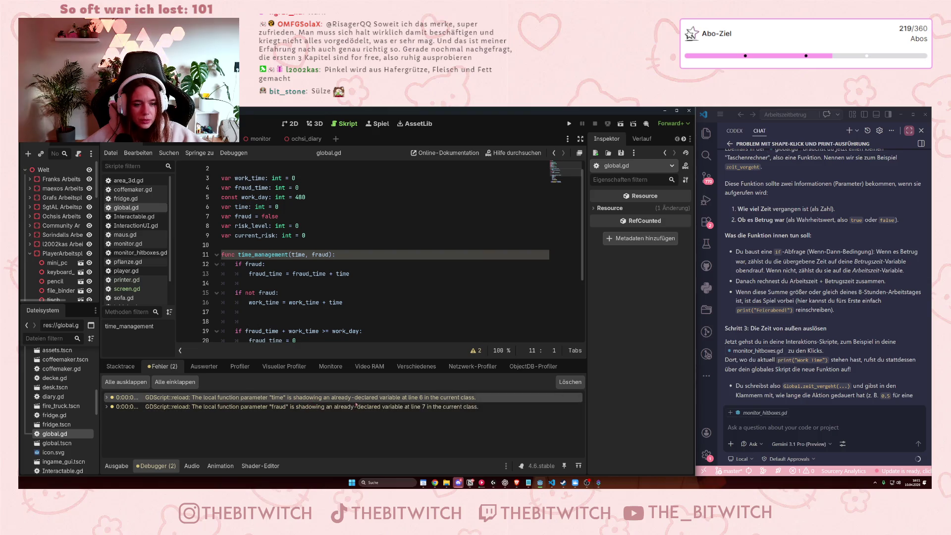
mouse_move(346, 399)
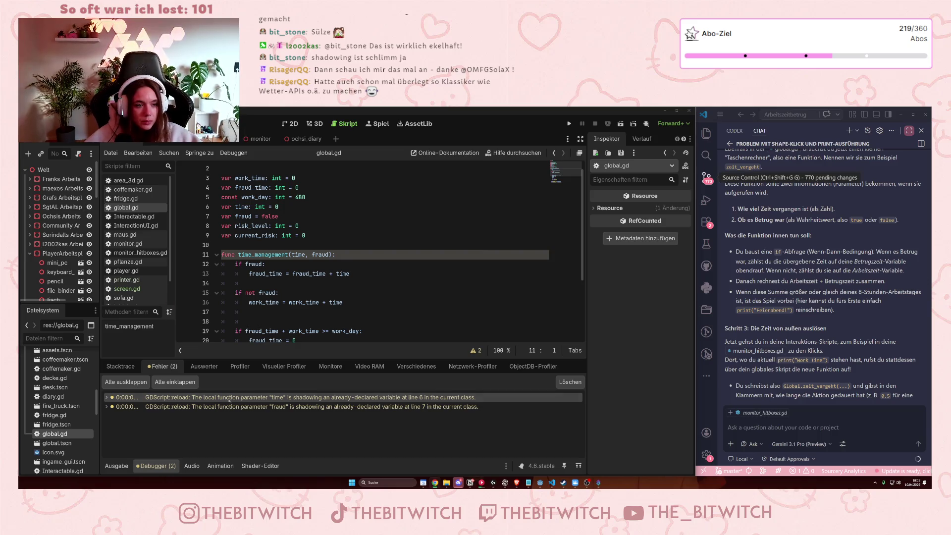
mouse_move(317, 399)
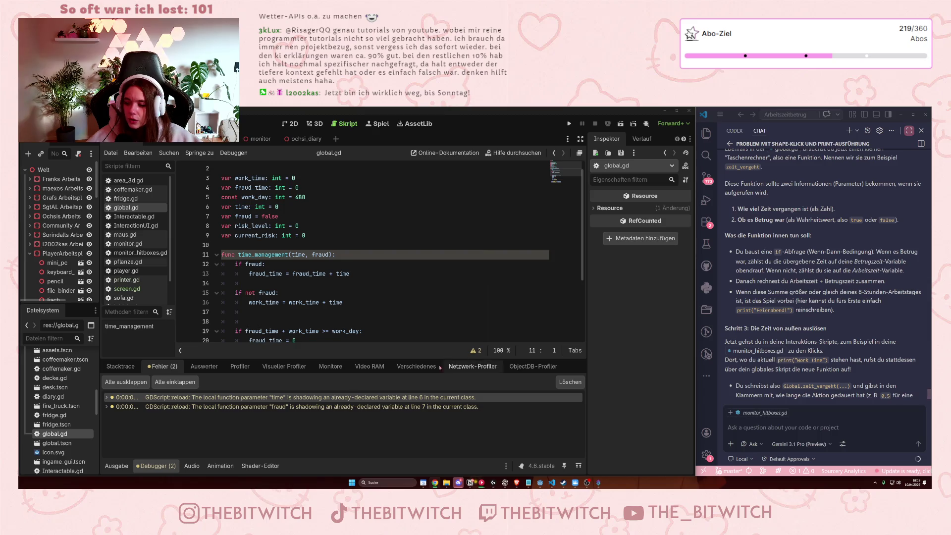
drag(328, 255, 291, 254)
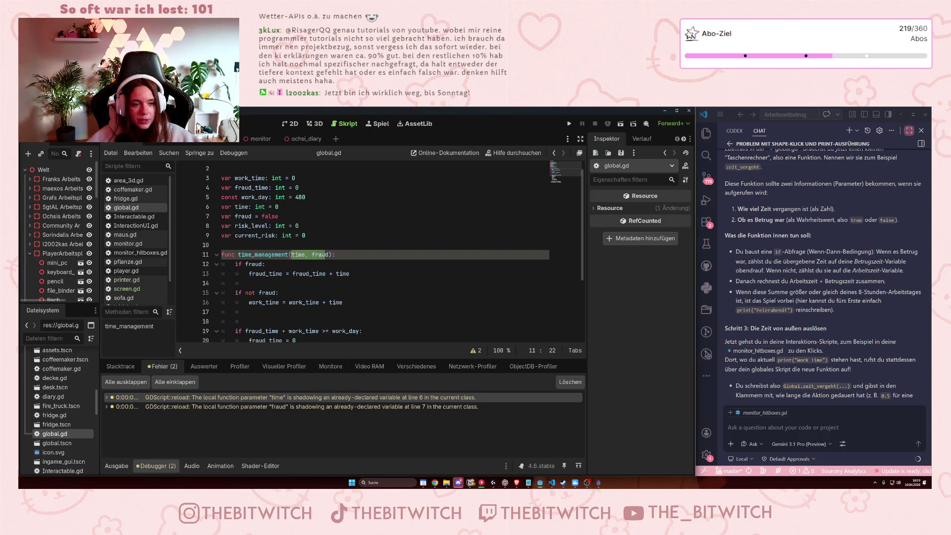
click(338, 274)
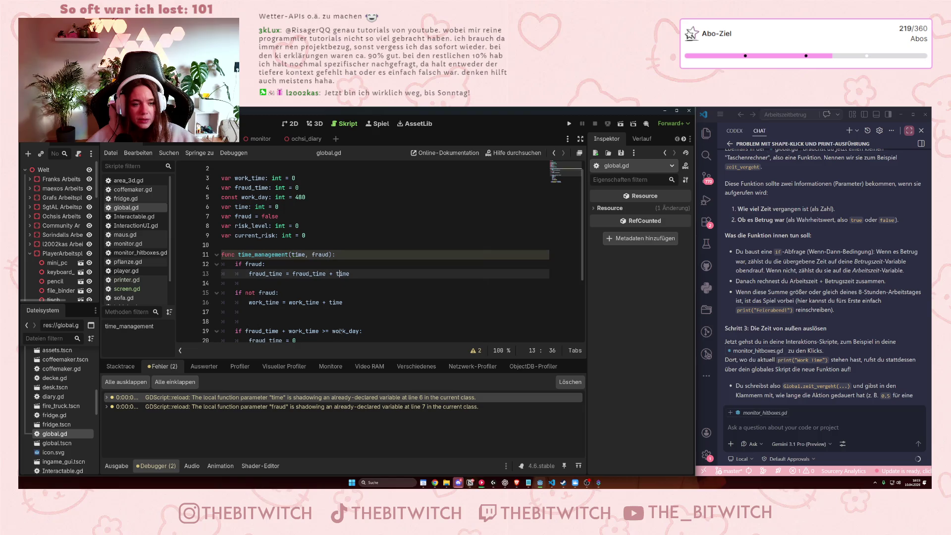
click(337, 273)
click(308, 254)
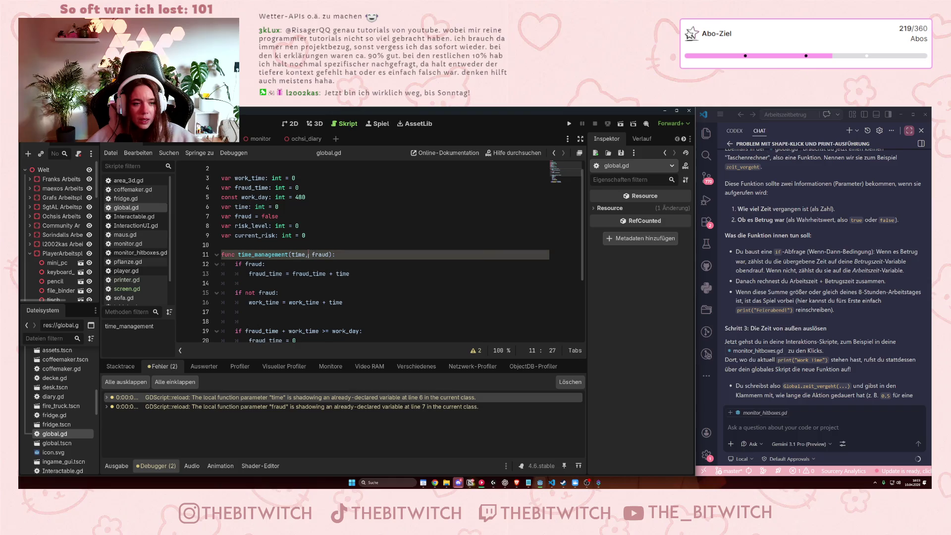
click(315, 260)
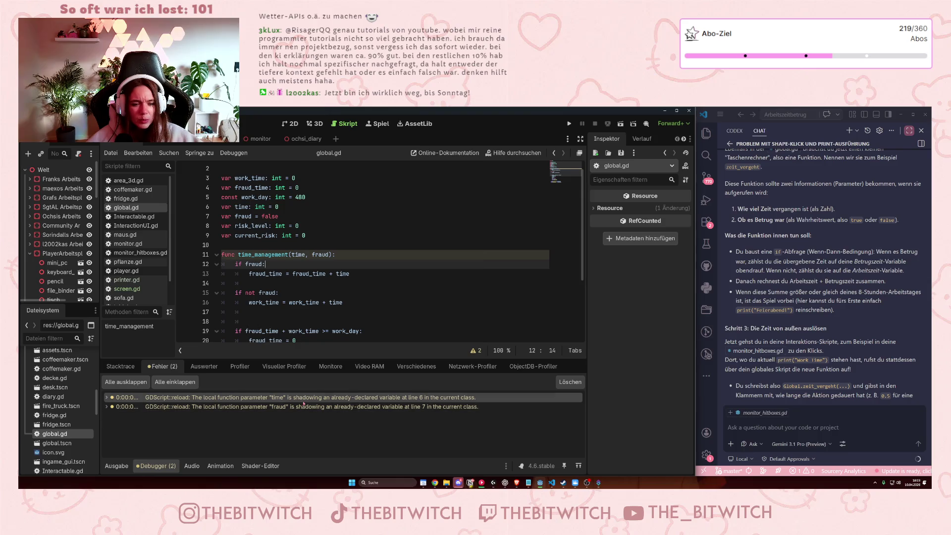
mouse_move(305, 401)
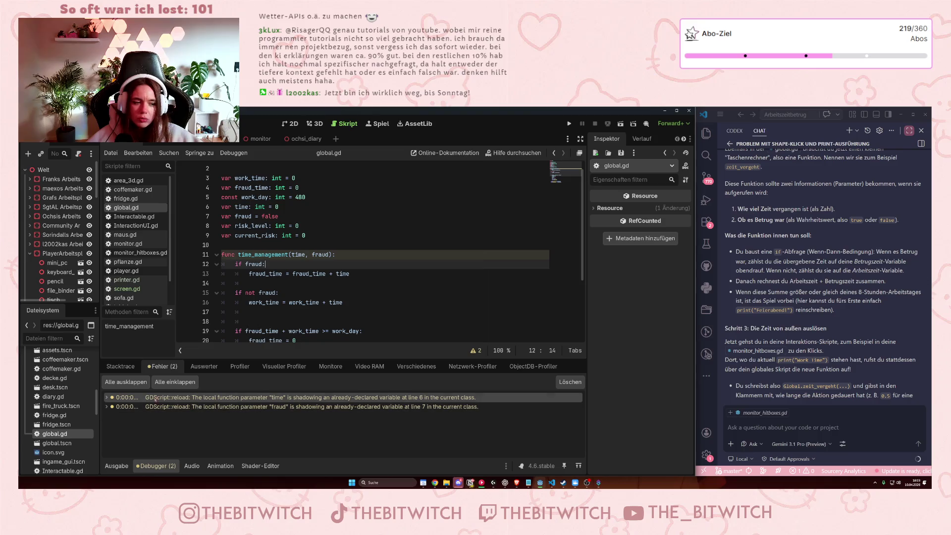
mouse_move(147, 399)
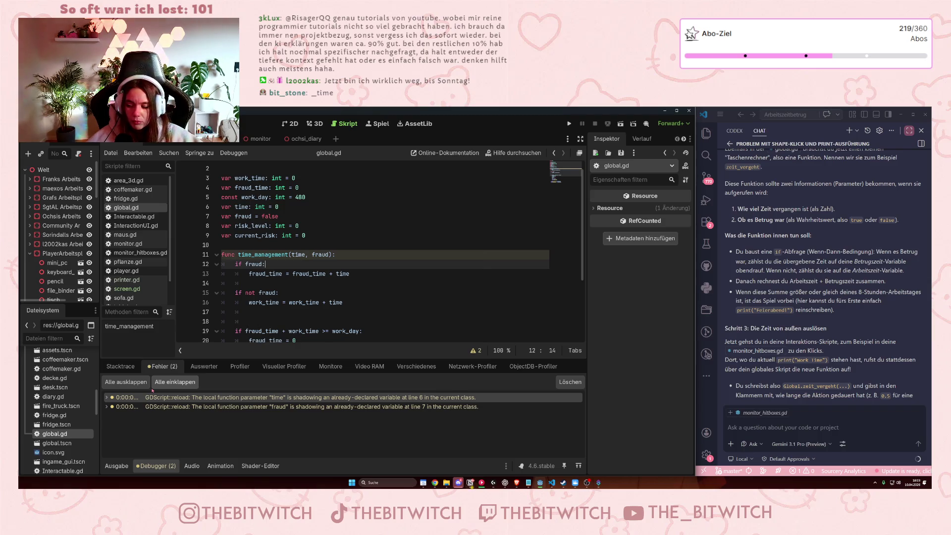
click(291, 255)
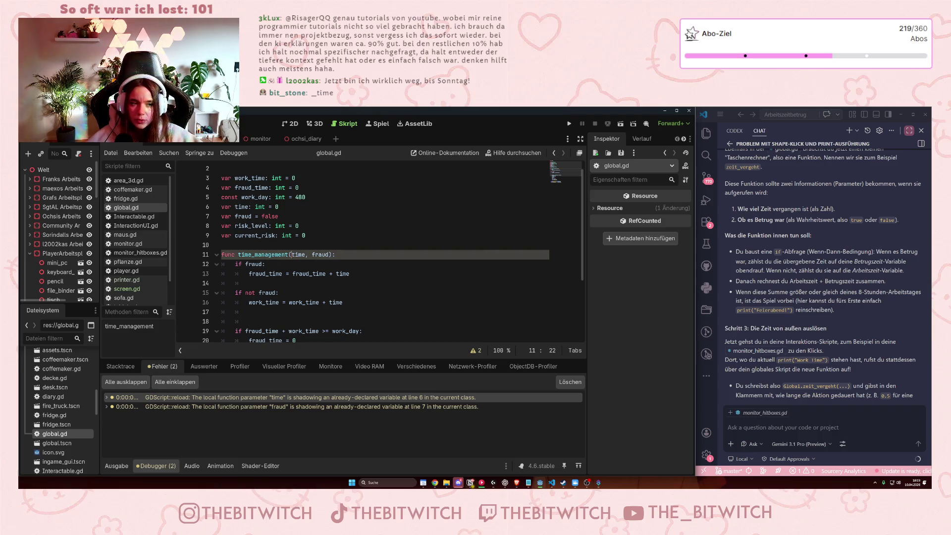
Prefix the time and fraud parameters on line 11 with underscores, making them _time and _fraud.
text(_)
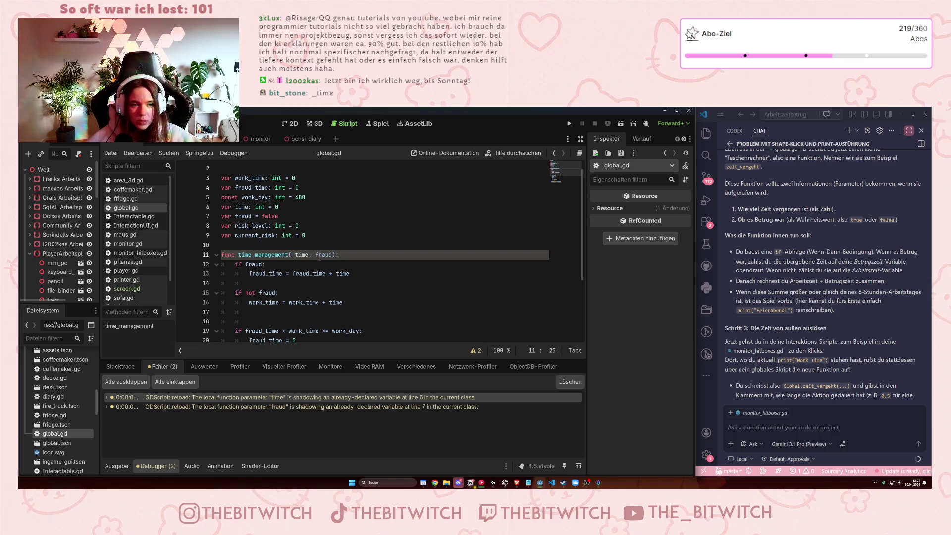
click(317, 254)
text(_)
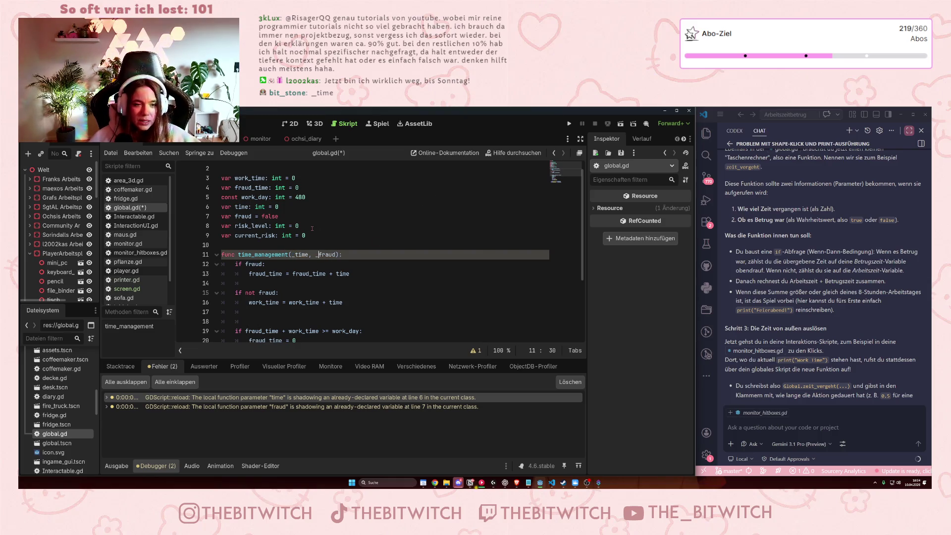
Check the Global.time argument passed on line 19 of printer.gd, then return to global.gd.
click(130, 280)
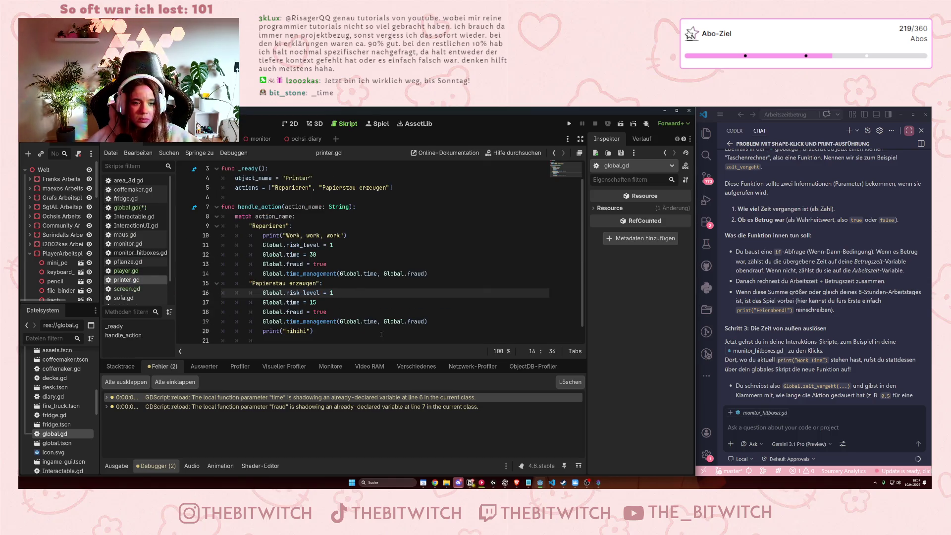
click(371, 339)
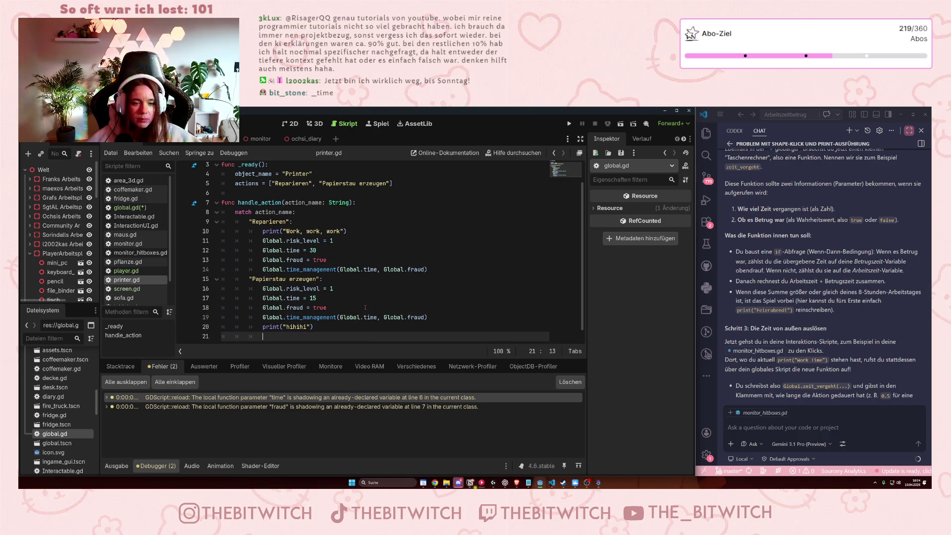
click(370, 317)
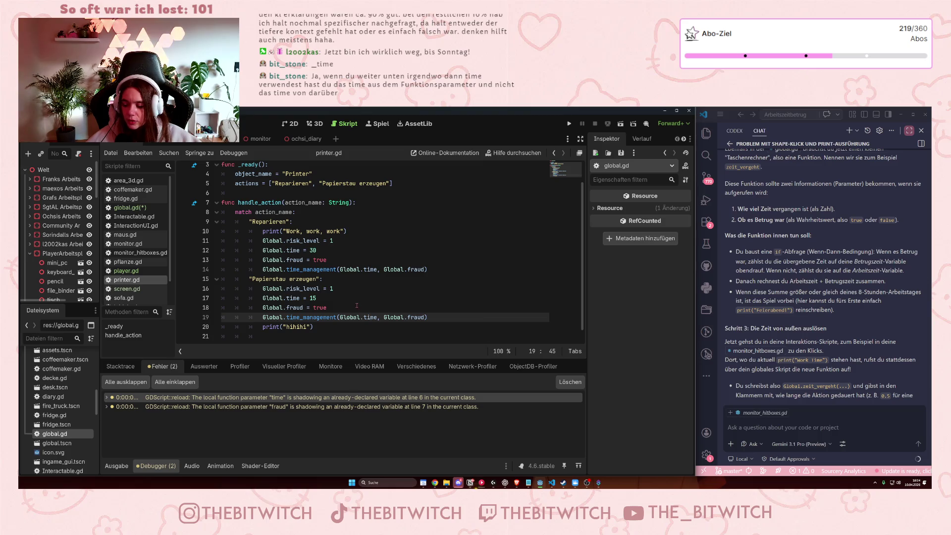
click(121, 207)
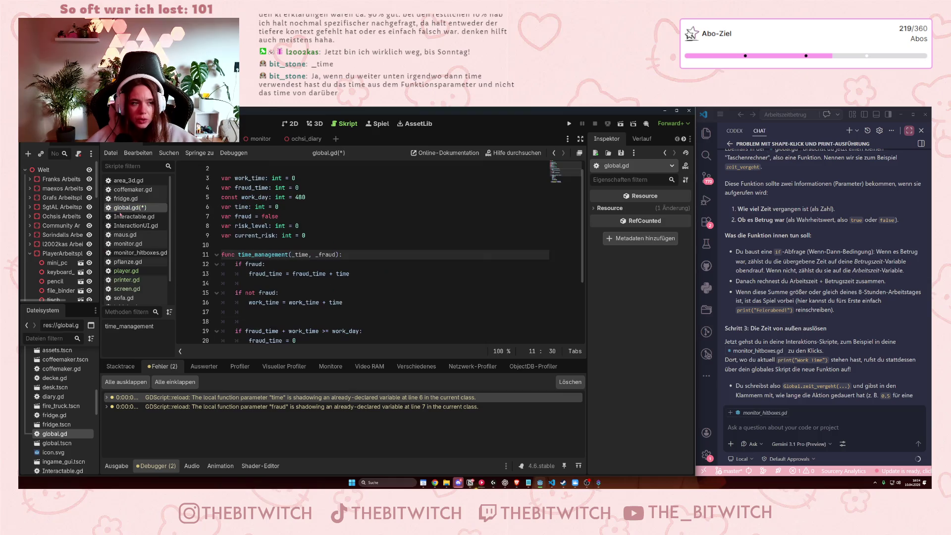
Remove the underscore prefixes so the parameters are time and fraud again, and save global.gd.
click(302, 293)
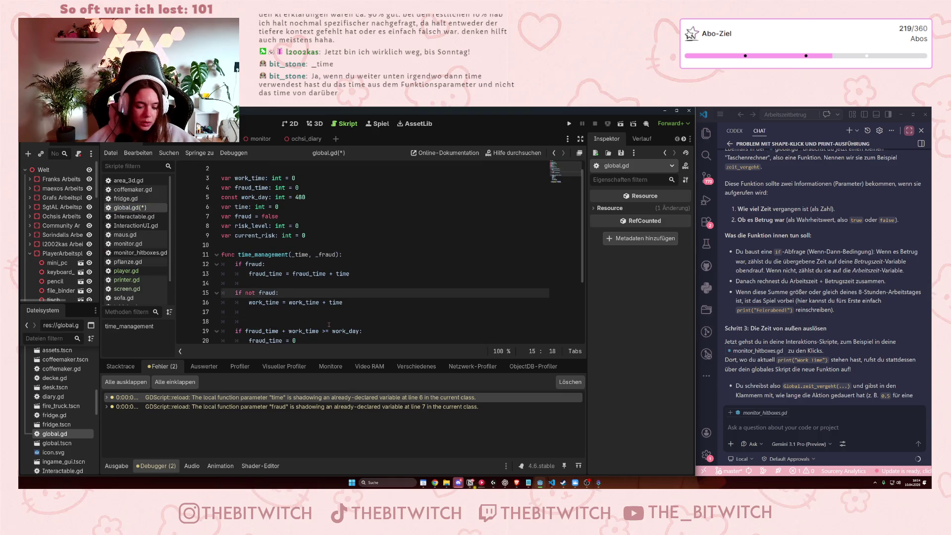
click(323, 254)
key(BackSpace)
click(299, 254)
key(BackSpace)
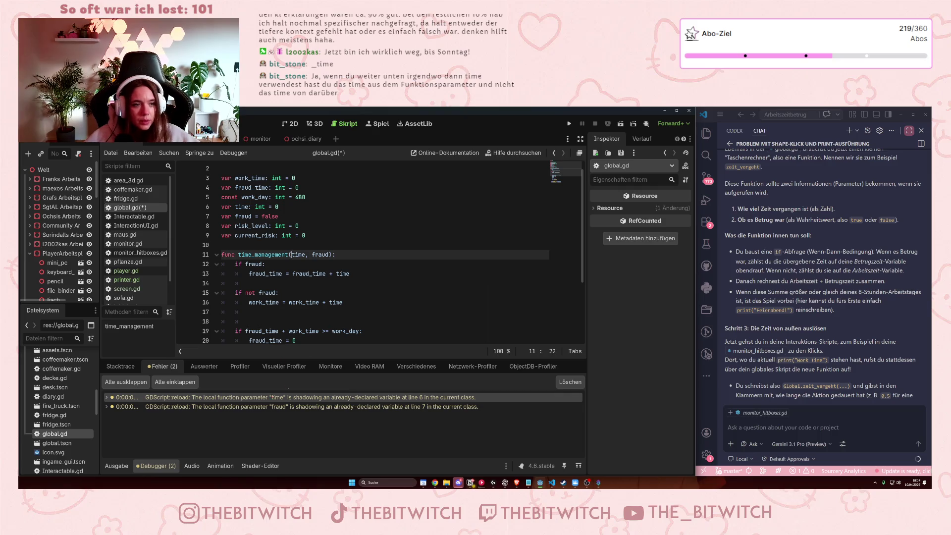
key(End)
key(ctrl+s)
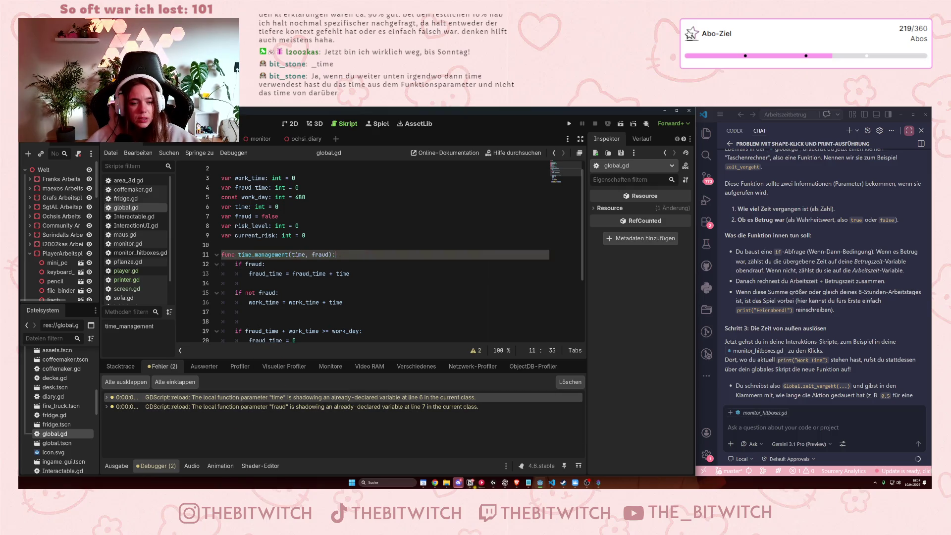
Select the var time declaration on line 6, then inspect Global.time in screen.gd and pflanze.gd.
key(Down)
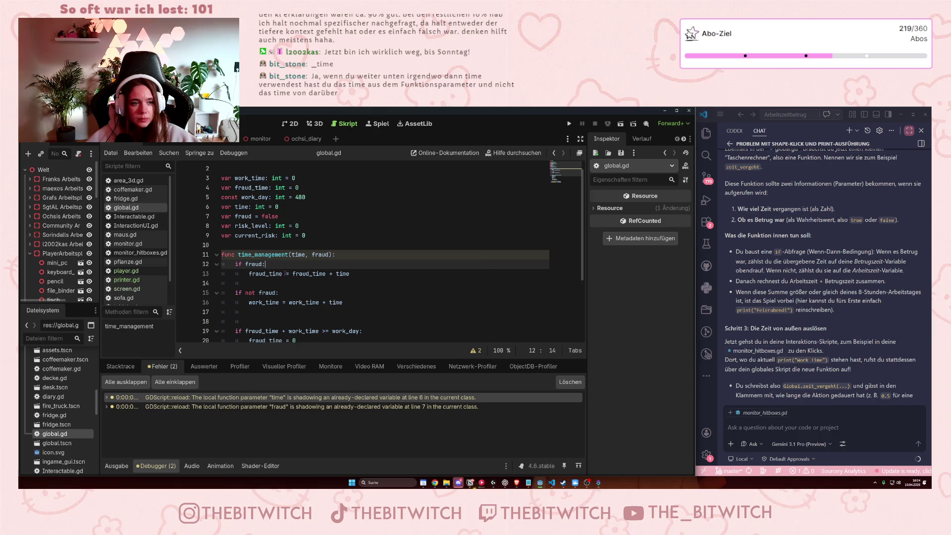
mouse_move(279, 206)
mouse_down()
mouse_move(224, 199)
mouse_move(221, 207)
mouse_up()
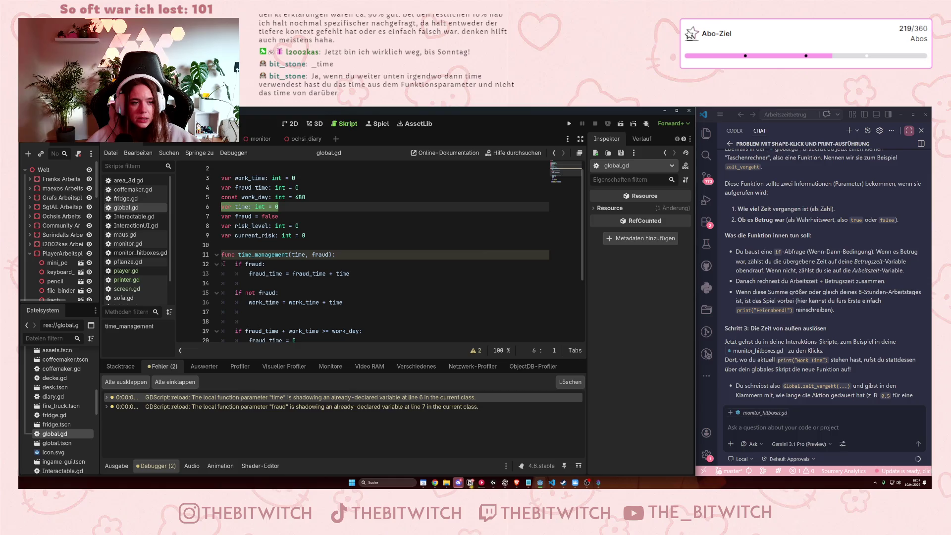
click(222, 217)
drag(279, 206, 216, 209)
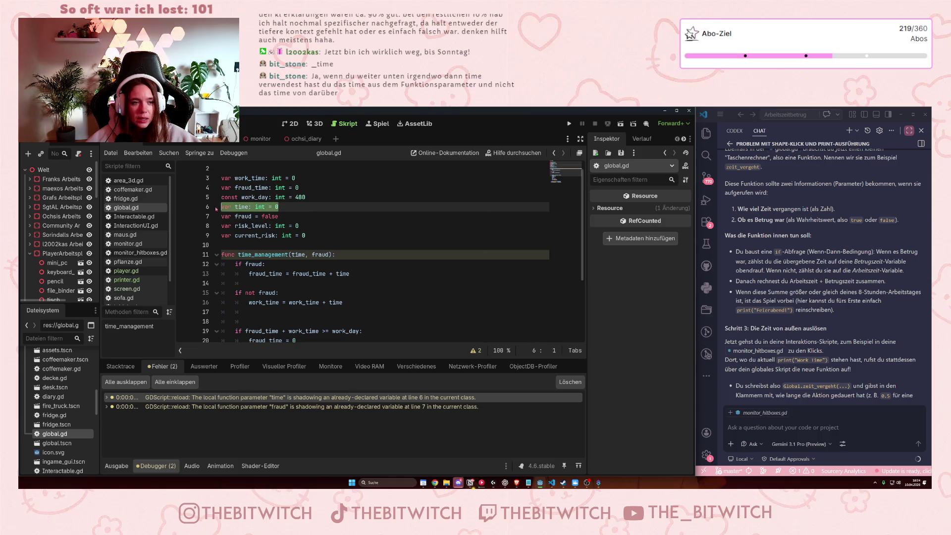
click(126, 288)
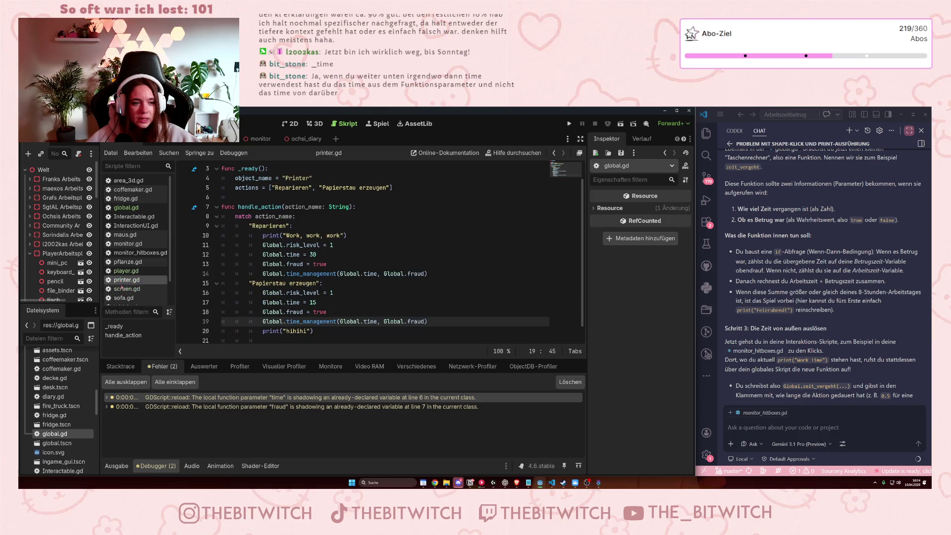
click(127, 261)
click(297, 274)
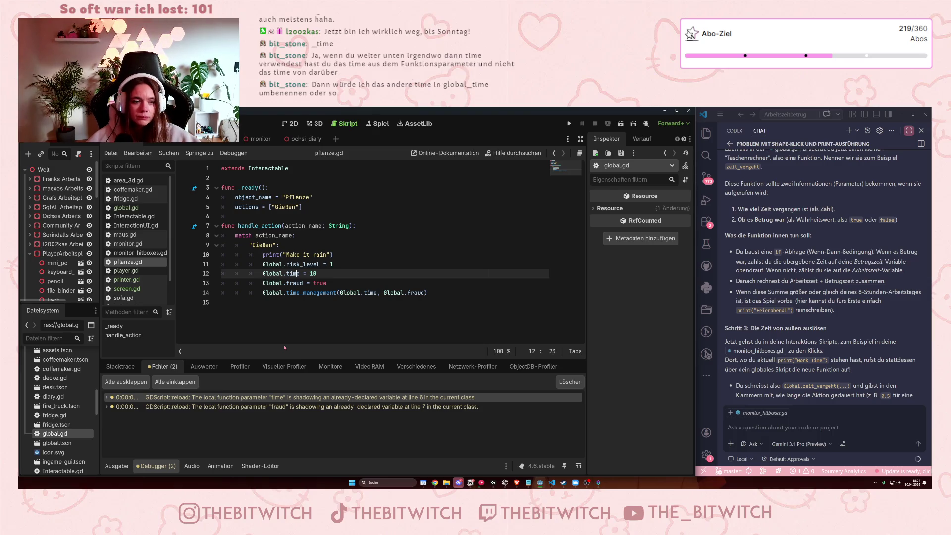
Back in global.gd, inspect the time declaration and where time is added to work_time.
ctrl+click(292, 274)
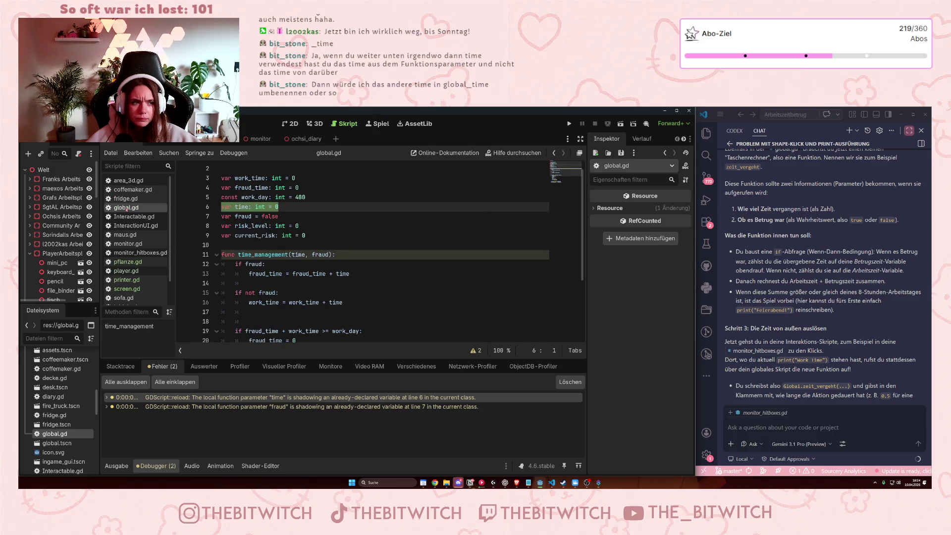
click(348, 226)
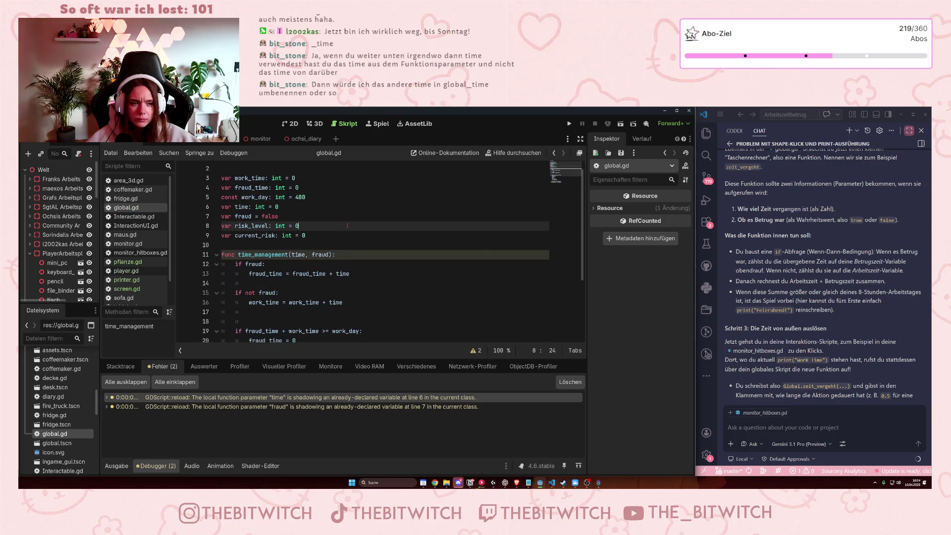
drag(221, 197, 238, 207)
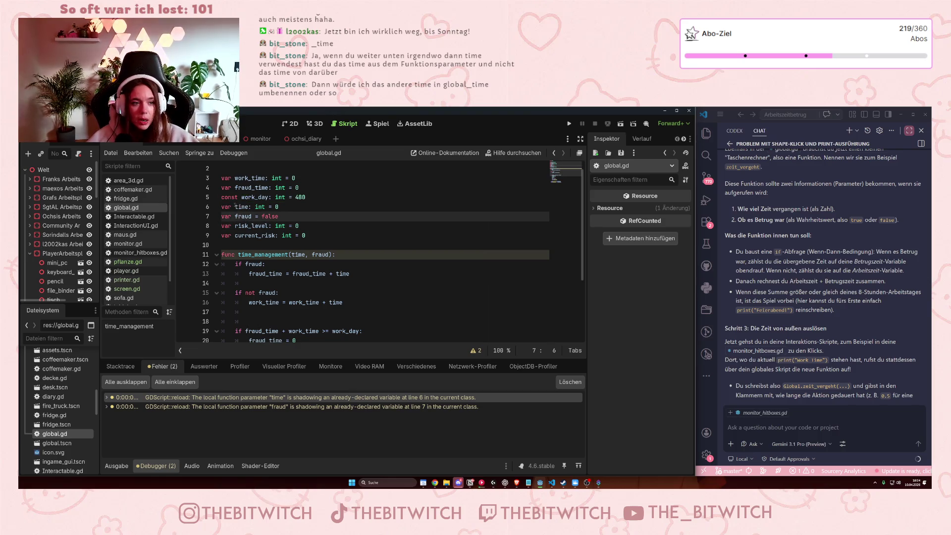
click(284, 210)
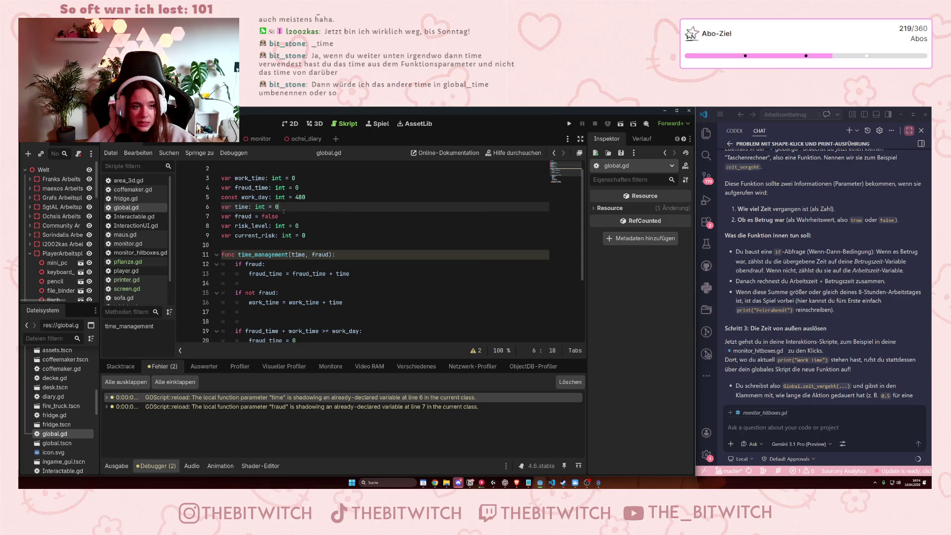
click(296, 254)
click(330, 303)
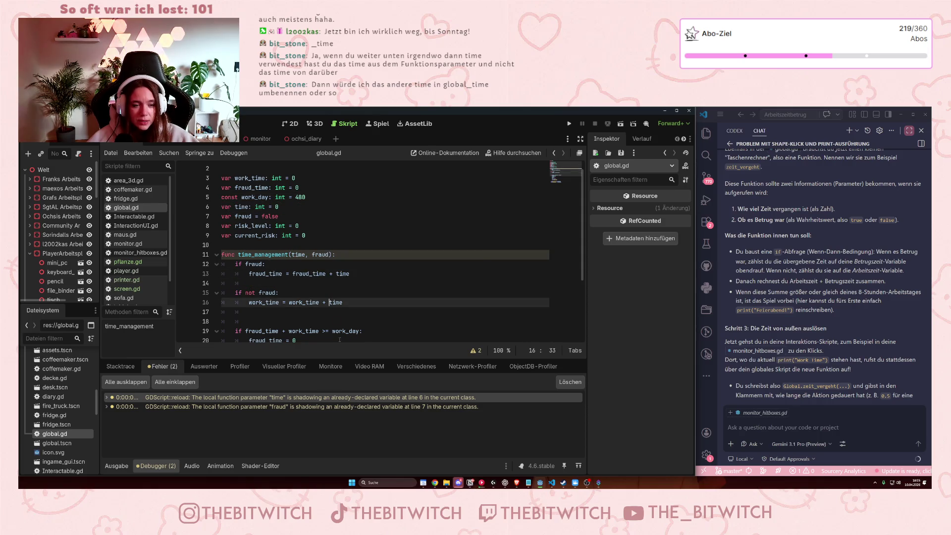
Check the time reset in the day reset, switch the Debugger to Stacktrace, and select line 6.
scroll(330, 293, down, 2)
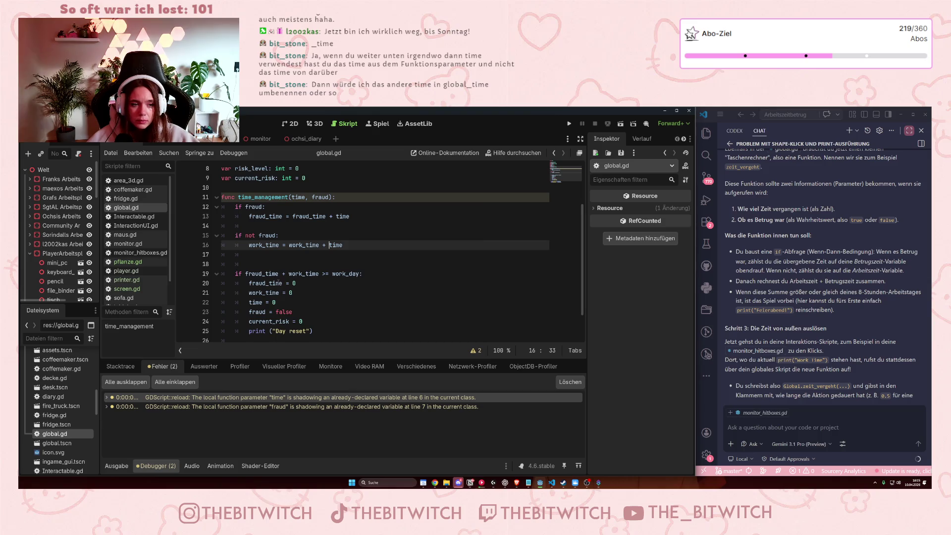
click(292, 305)
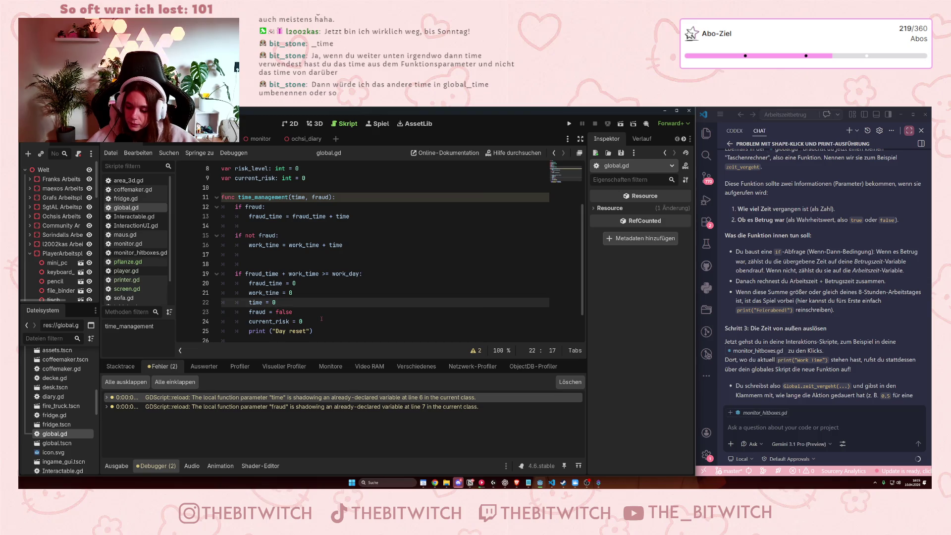
scroll(321, 319, up, 2)
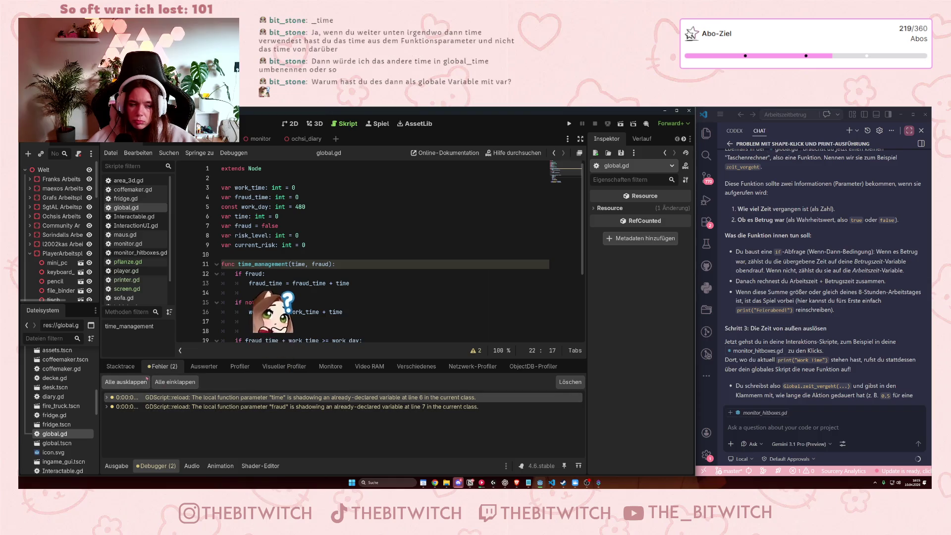
click(121, 367)
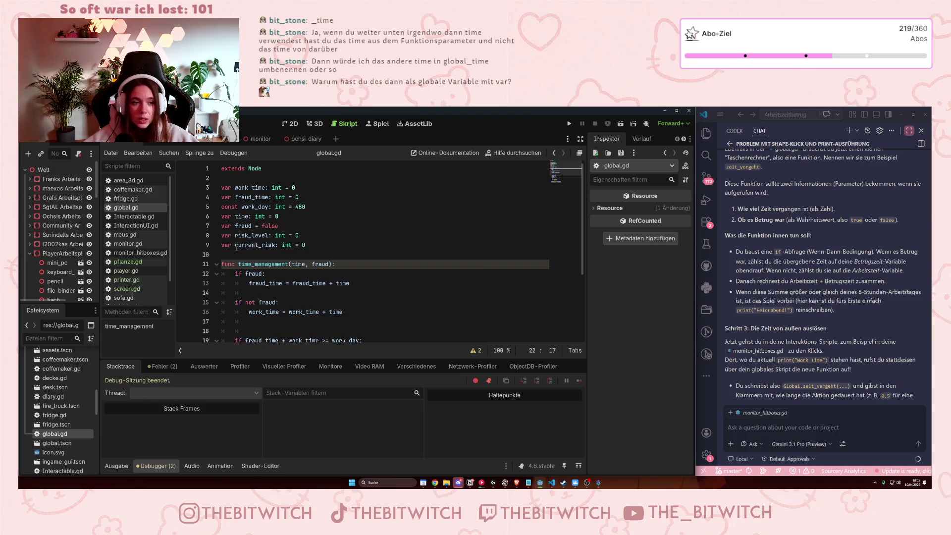
drag(279, 217, 206, 224)
Delete the global 'var time: int = 0' declaration and save global.gd.
key(Delete)
click(304, 256)
key(ctrl+s)
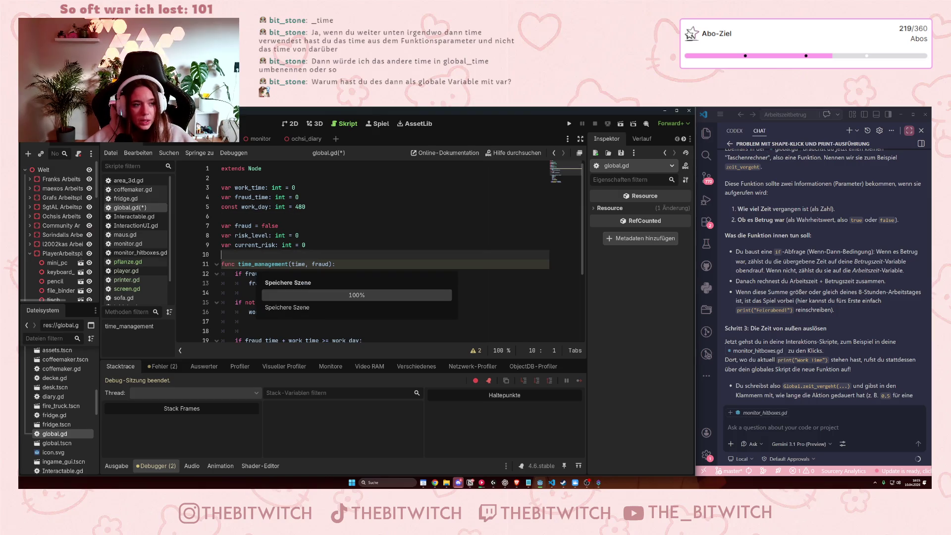
Review the Global.time and Global.fraud lines in pflanze.gd, then run the game.
click(128, 262)
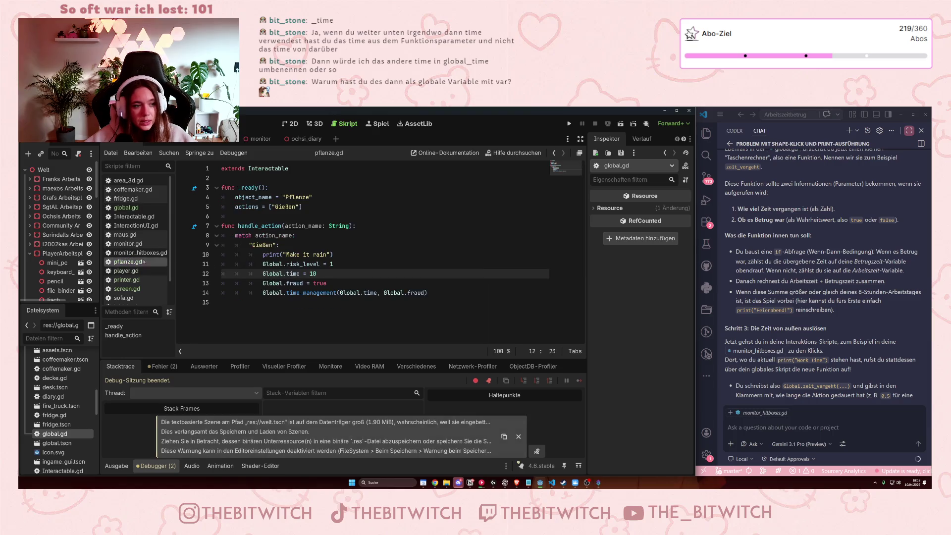
double_click(294, 273)
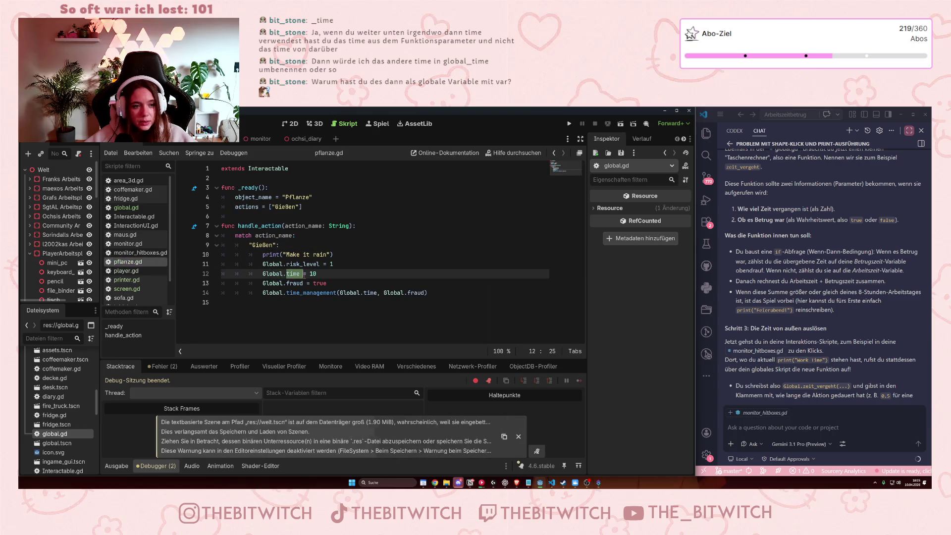
click(332, 283)
click(568, 123)
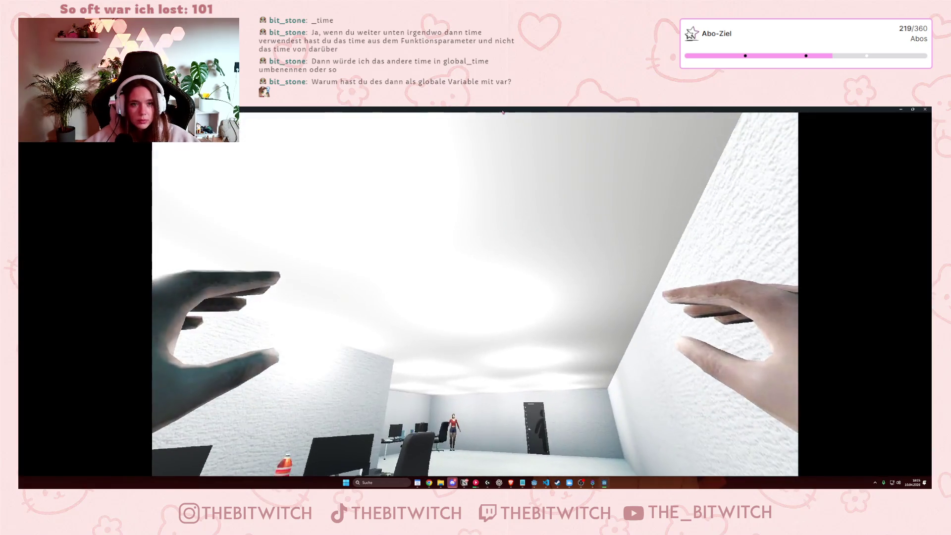
Window the game, walk to the printer and choose Reparieren, triggering the printer.gd line 12 error.
double_click(502, 110)
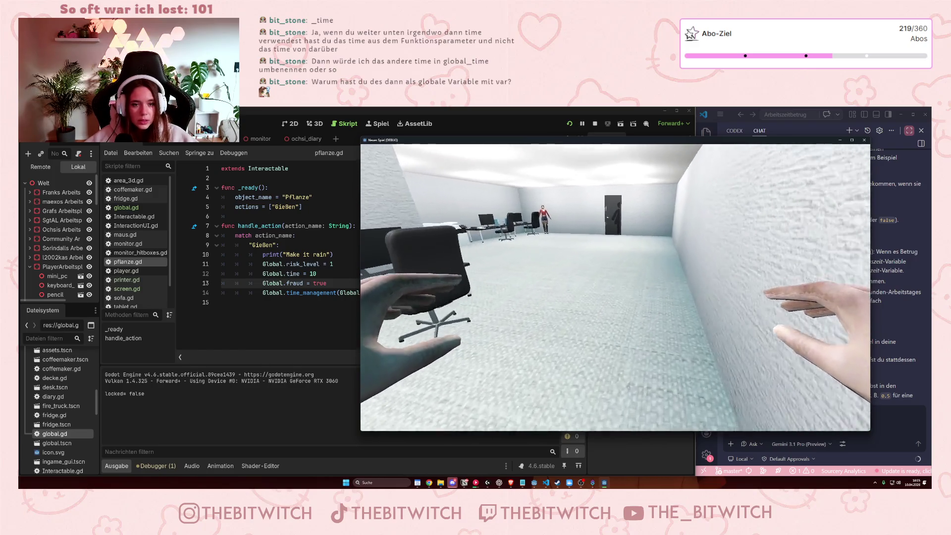
key(w)
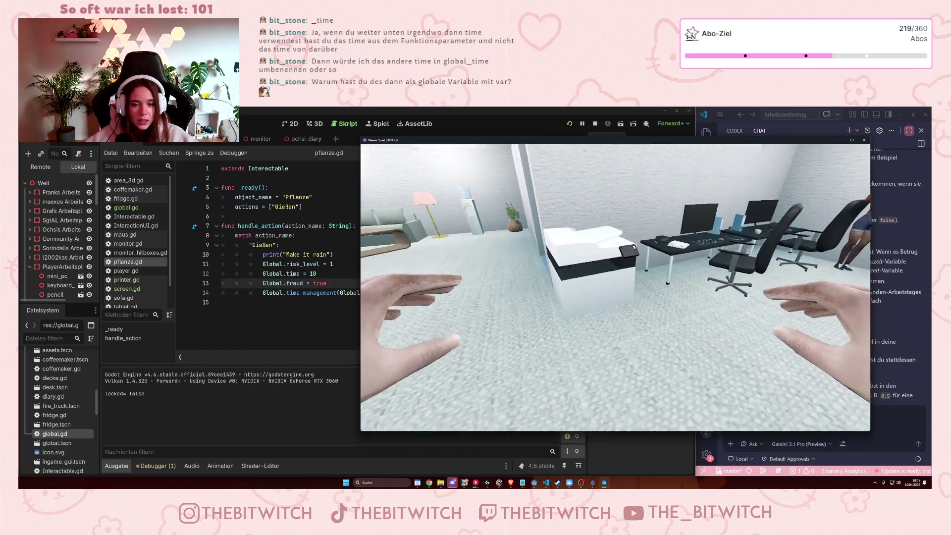
key(e)
click(561, 313)
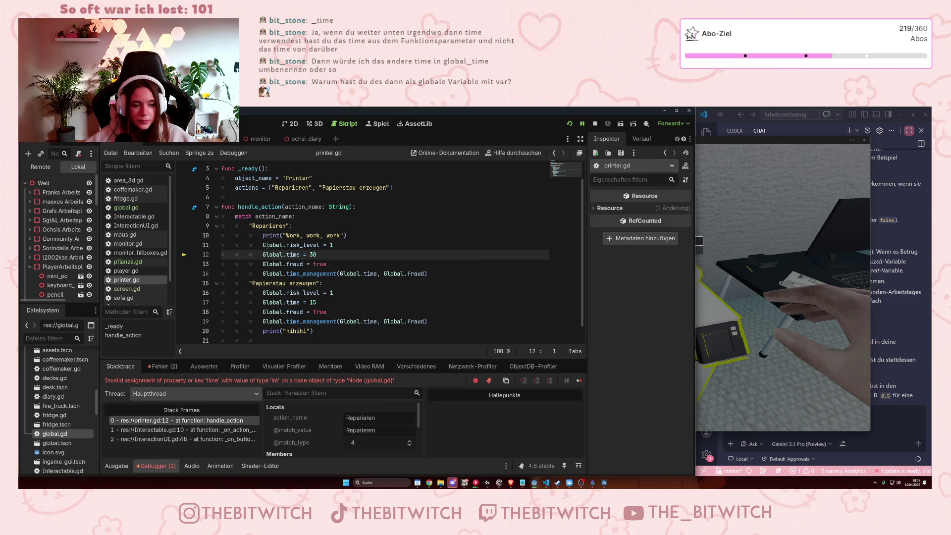
Restore the deleted 'var time: int = 0' line in global.gd and save the script.
click(125, 208)
key(ctrl+z)
key(ctrl+z)
key(ctrl+z)
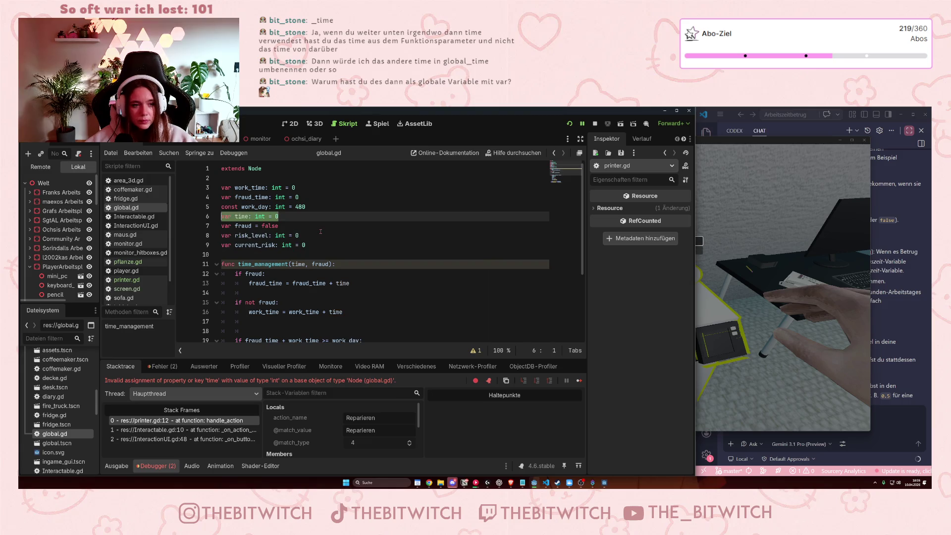
key(ctrl+s)
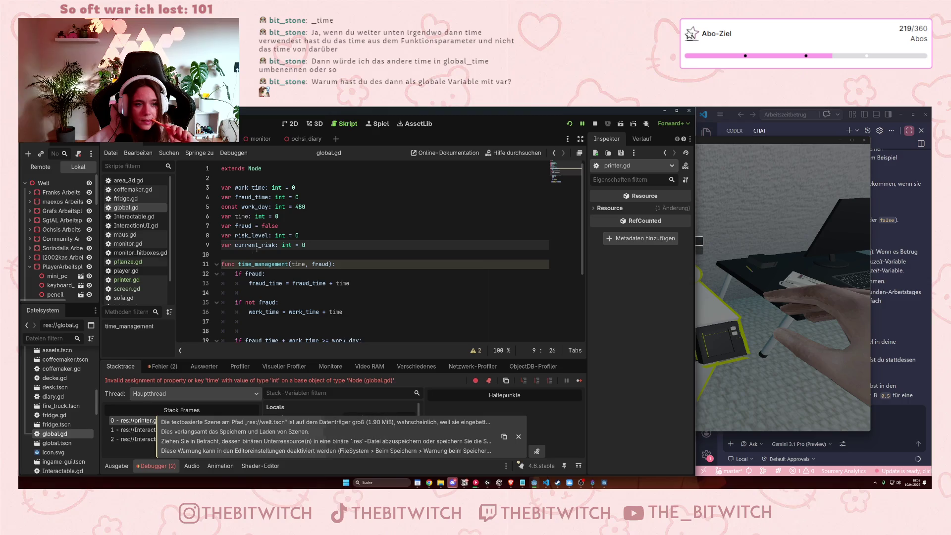
click(289, 225)
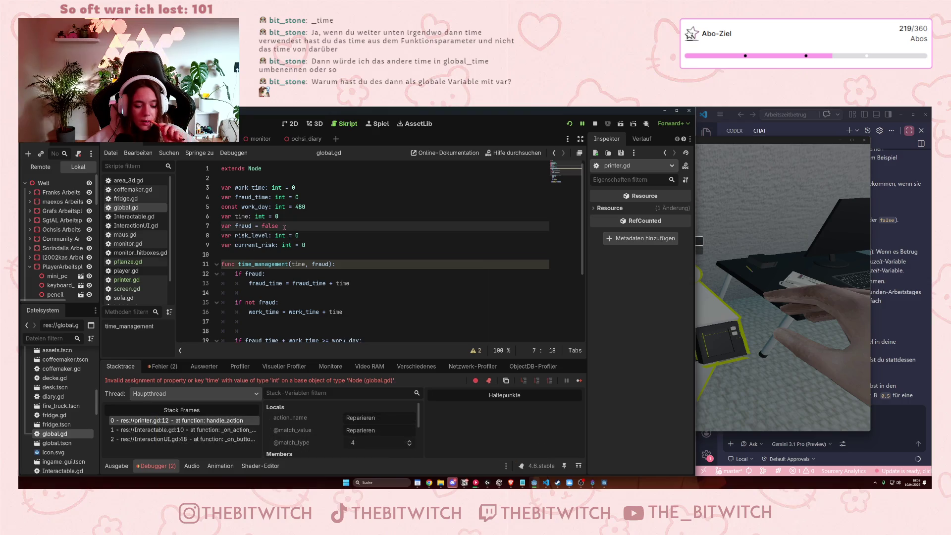
key(ctrl+s)
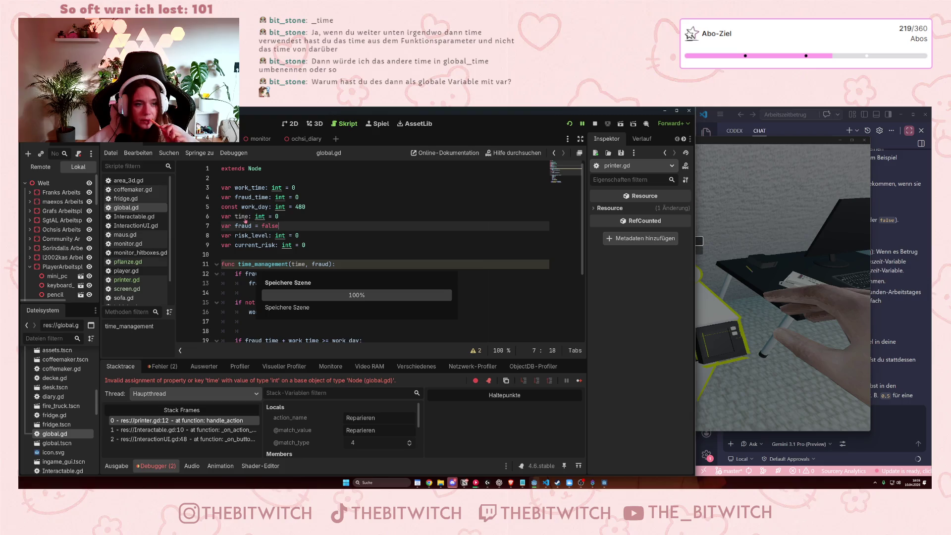
Review time_management and its if not fraud check, and stop the halted game session.
click(299, 264)
click(293, 299)
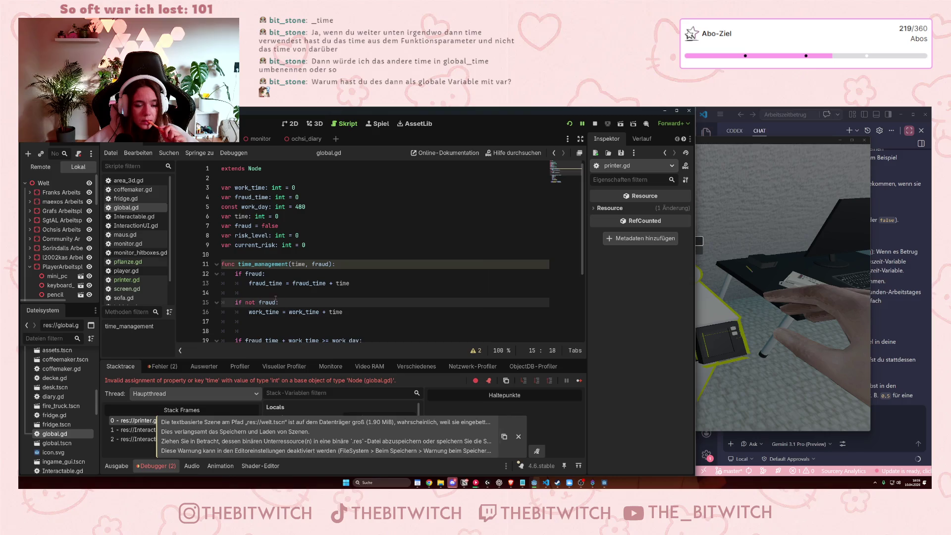
scroll(317, 295, down, 3)
scroll(336, 293, up, 3)
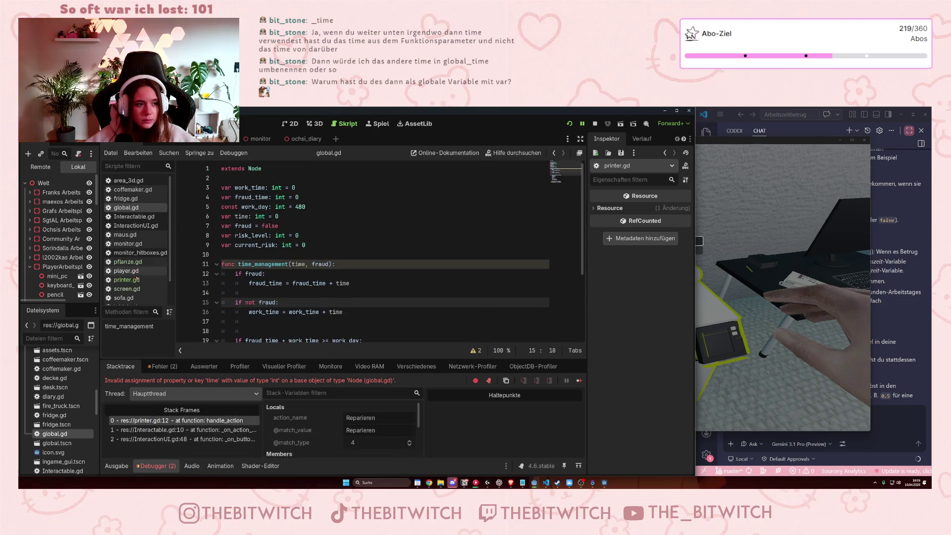
click(595, 123)
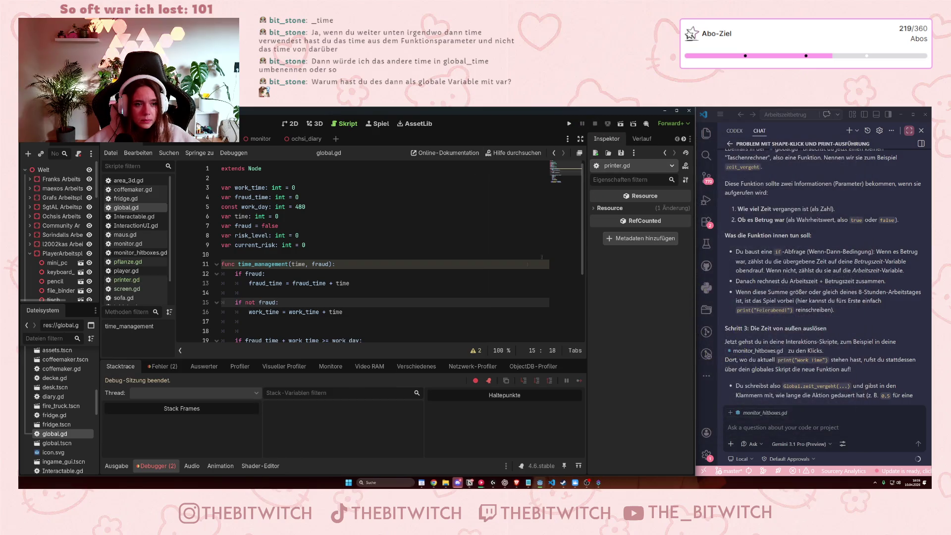
click(273, 254)
click(301, 265)
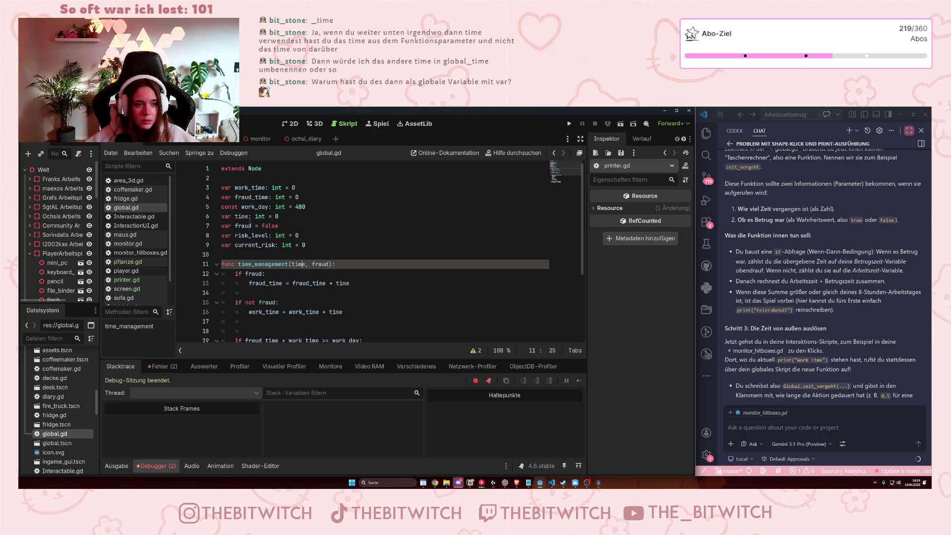
click(441, 217)
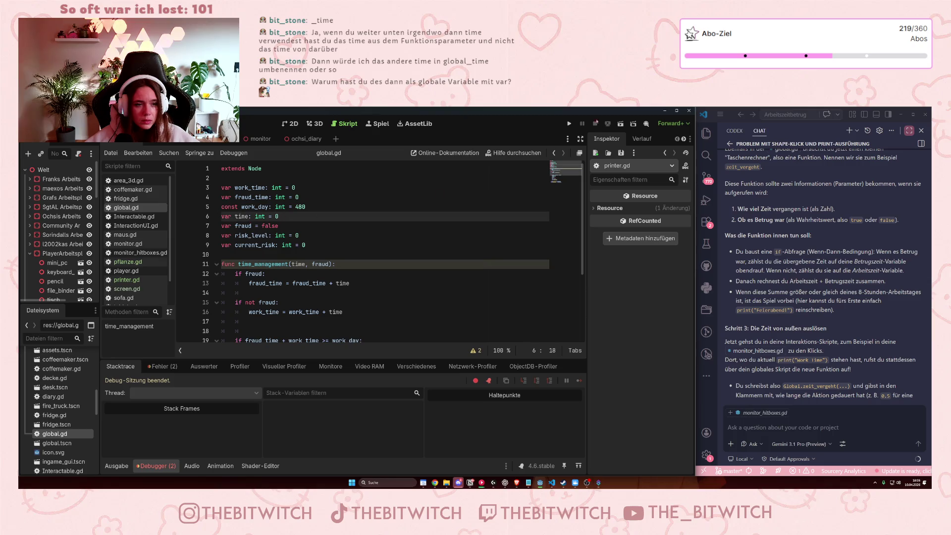
Relaunch the game, repair the printer, confirm output Work time: 0 and Fraud time: 30, then stop.
key(F5)
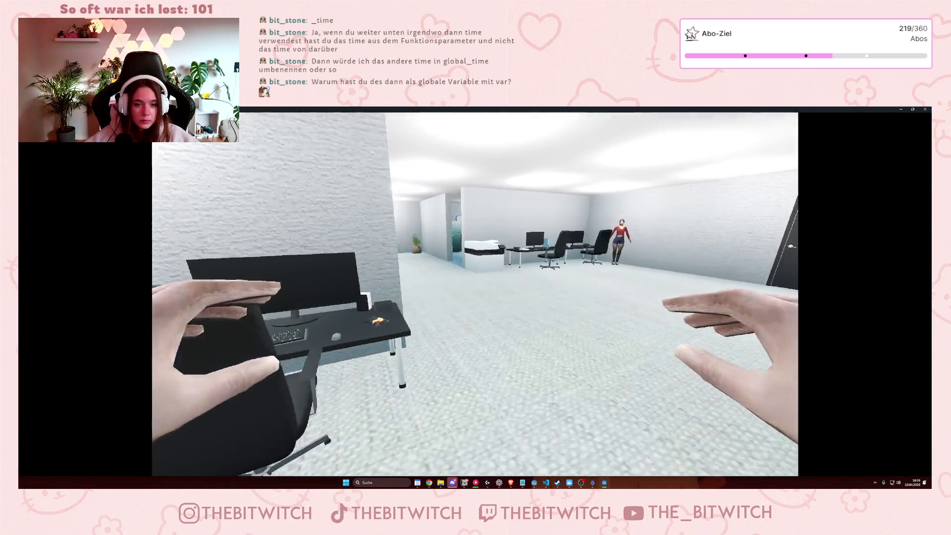
key(w)
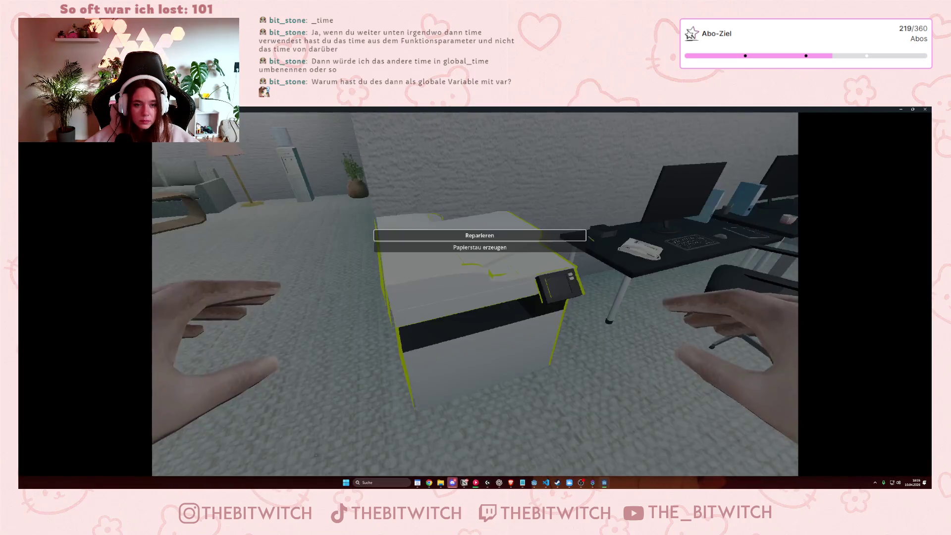
key(Escape)
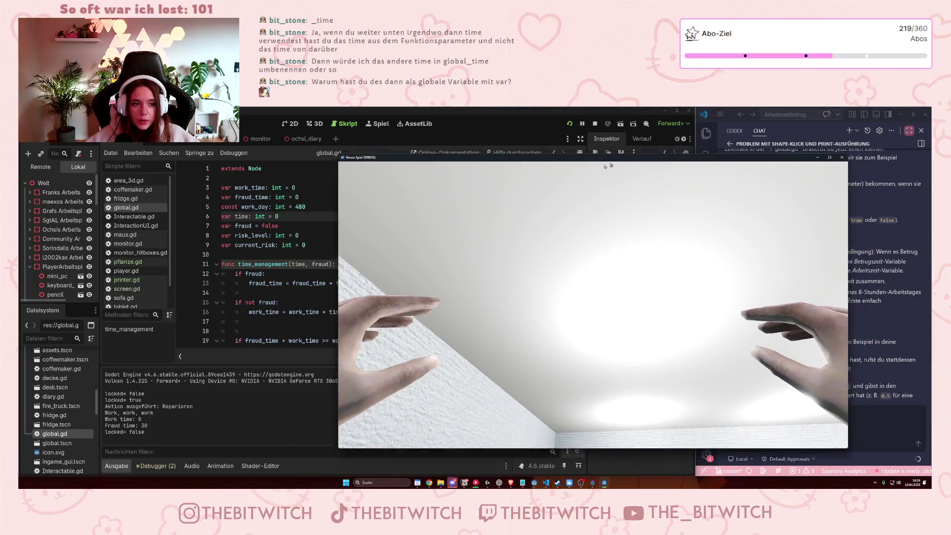
click(808, 169)
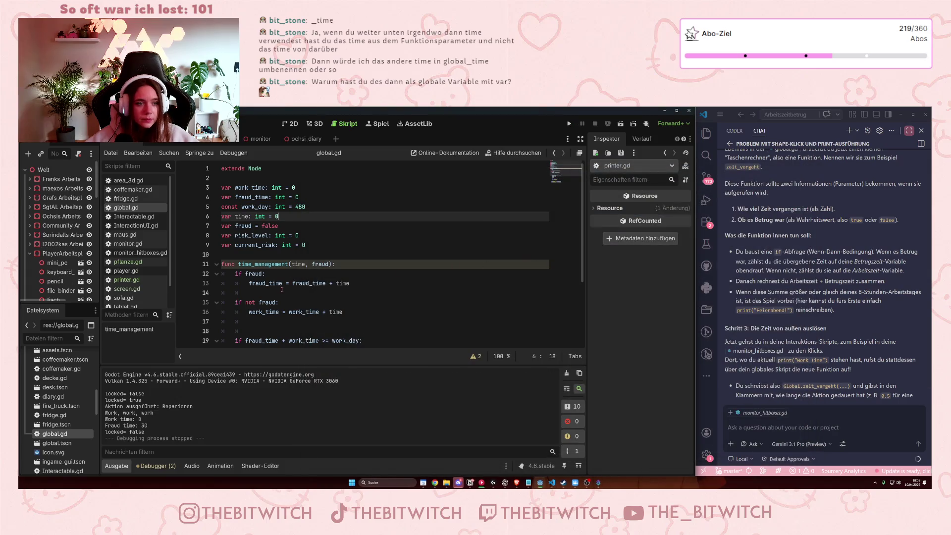
scroll(282, 282, down, 2)
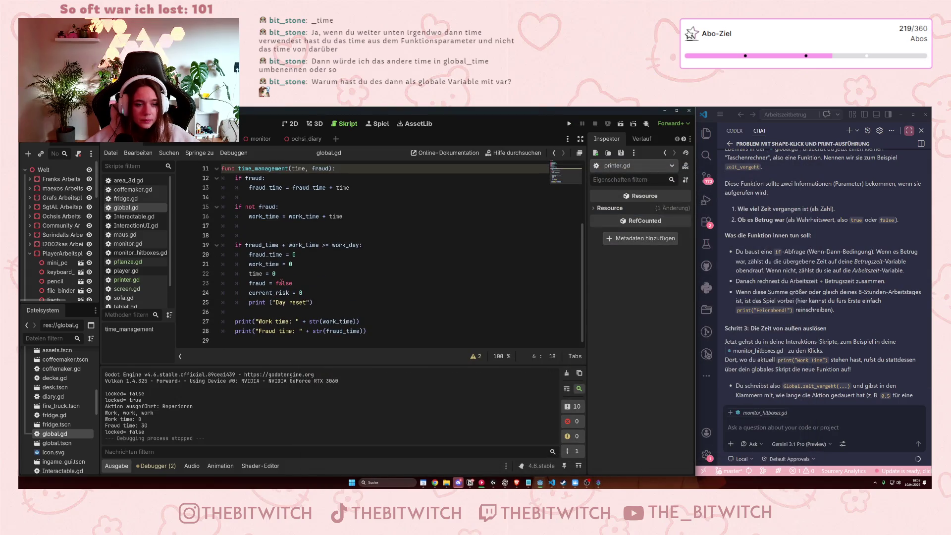
click(315, 277)
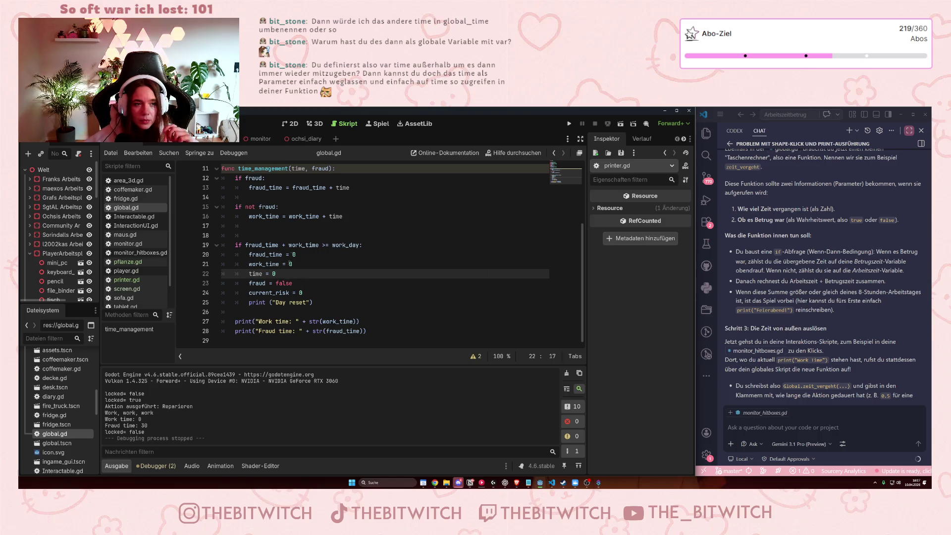
Delete time and fraud from time_management's signature, save, and select pflanze.gd's two-argument call on line 14.
scroll(313, 216, up, 3)
click(319, 264)
drag(328, 264, 291, 264)
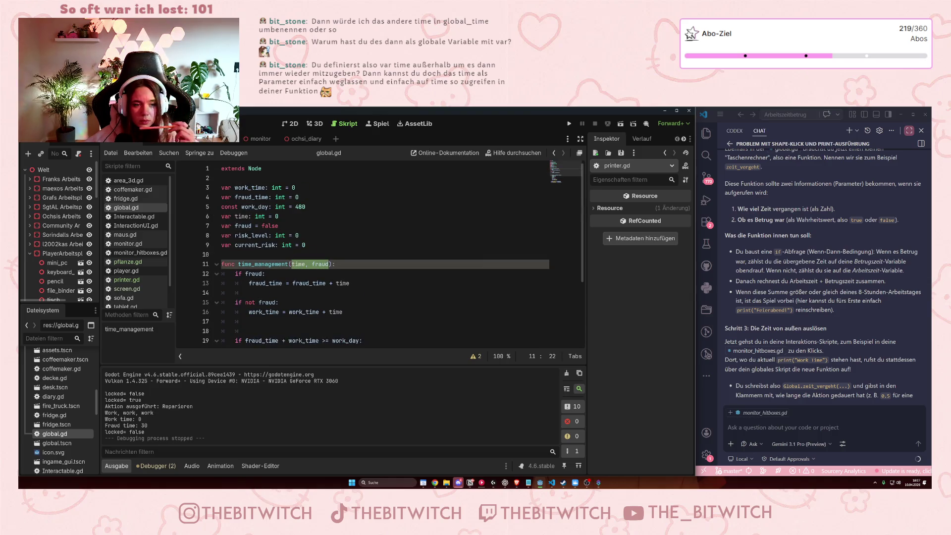
key(BackSpace)
click(340, 301)
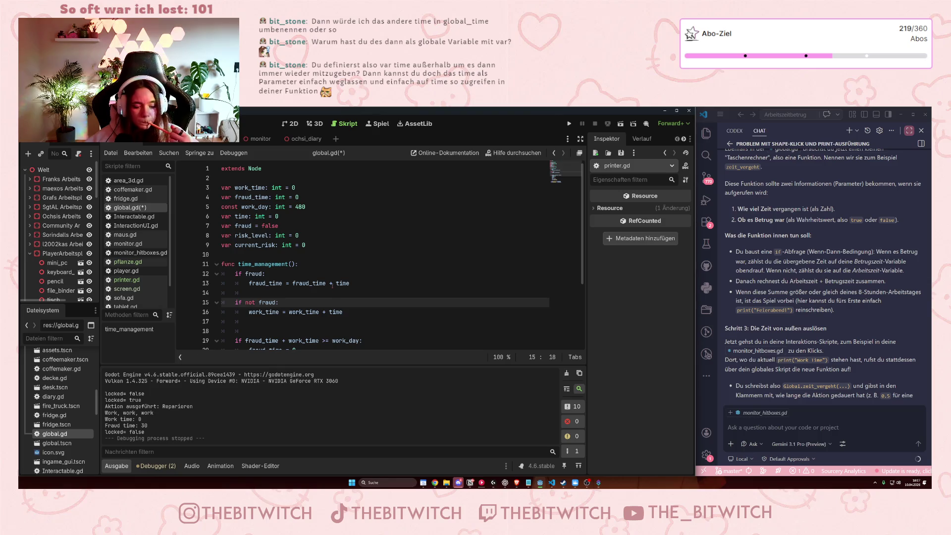
key(ctrl+s)
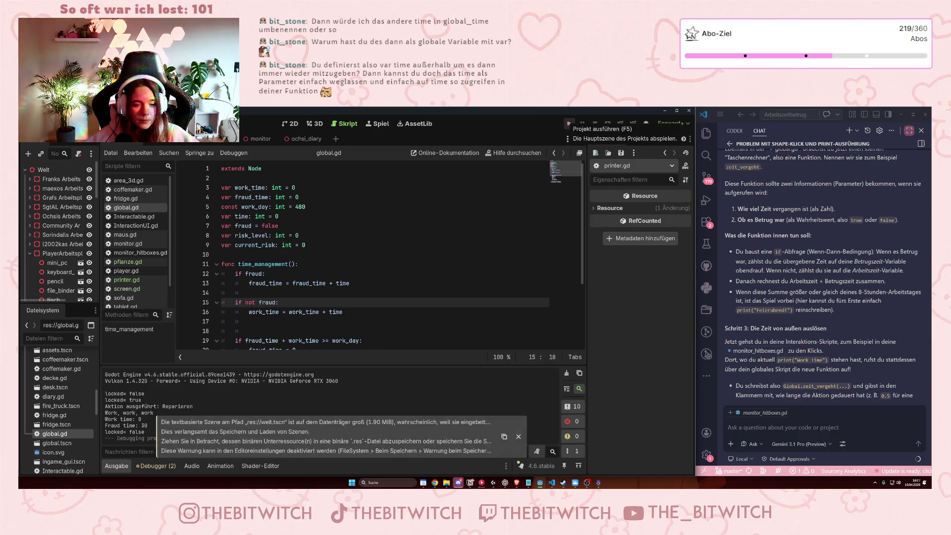
click(292, 264)
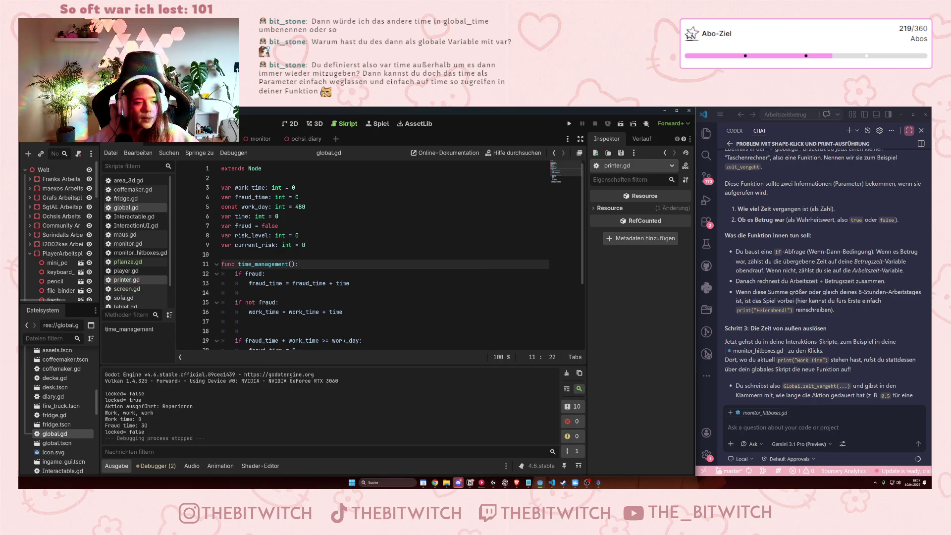
click(128, 261)
drag(340, 293, 425, 293)
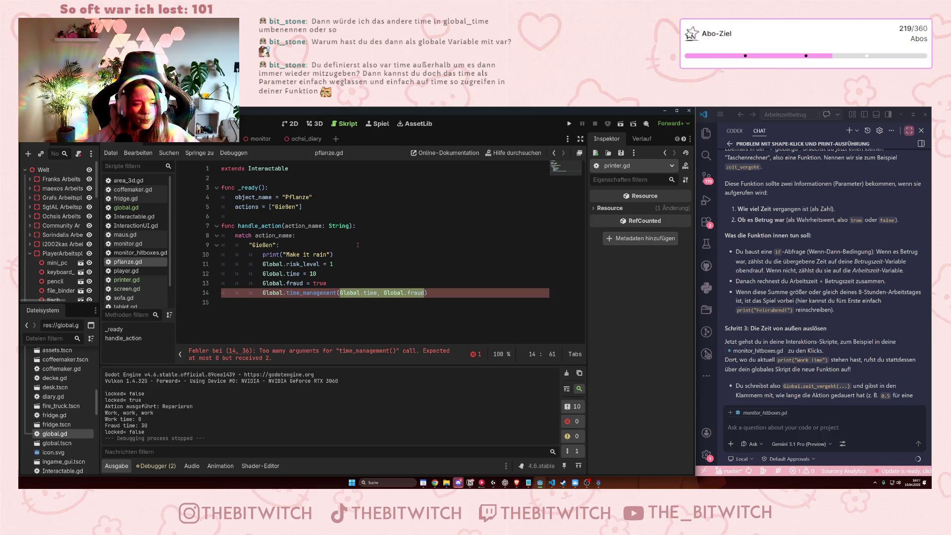
Remove the arguments from pflanze.gd's time_management call, save, and check global.gd's day-reset condition.
key(BackSpace)
key(ctrl+s)
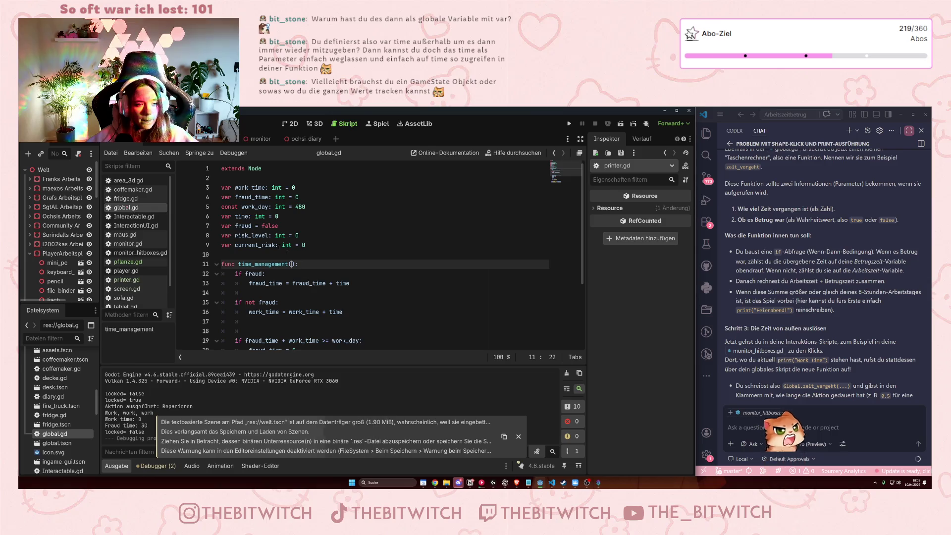
scroll(322, 233, down, 2)
drag(269, 226, 325, 239)
click(329, 283)
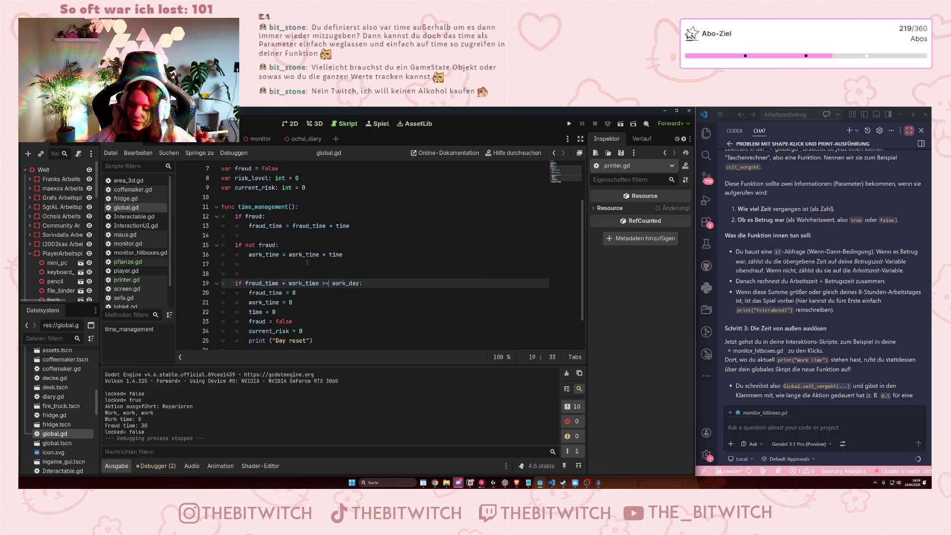
Switch to toiletdoor_2.gd and place the caret in its line 14 time_management call.
mouse_move(308, 258)
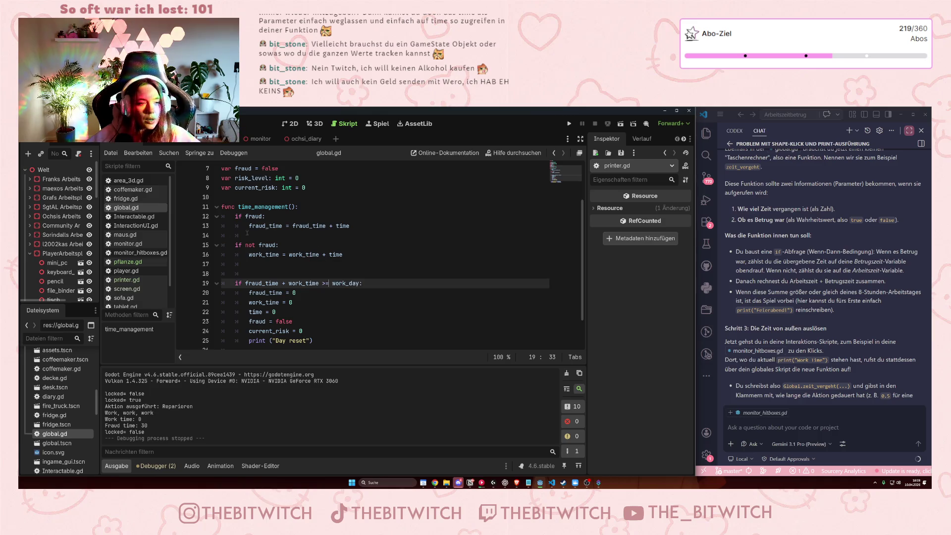
scroll(146, 269, down, 2)
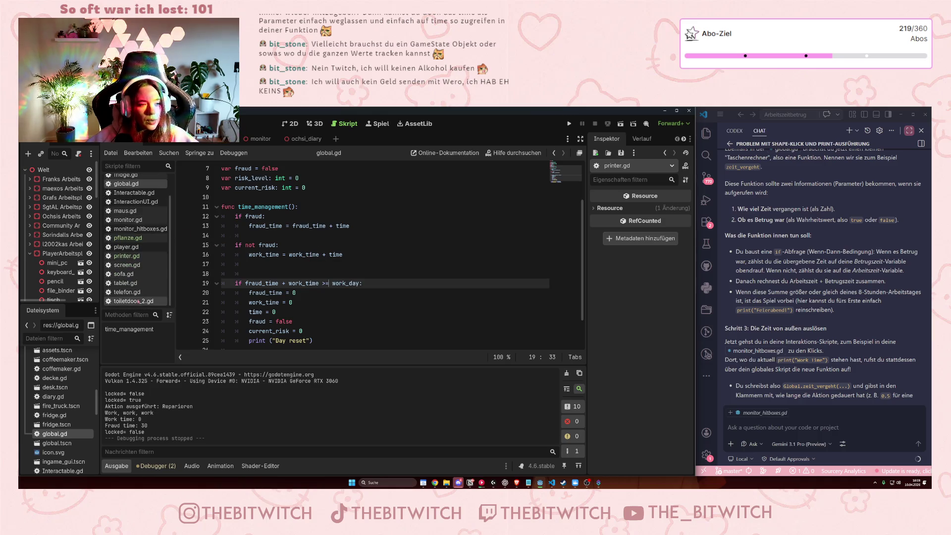
click(133, 301)
click(340, 292)
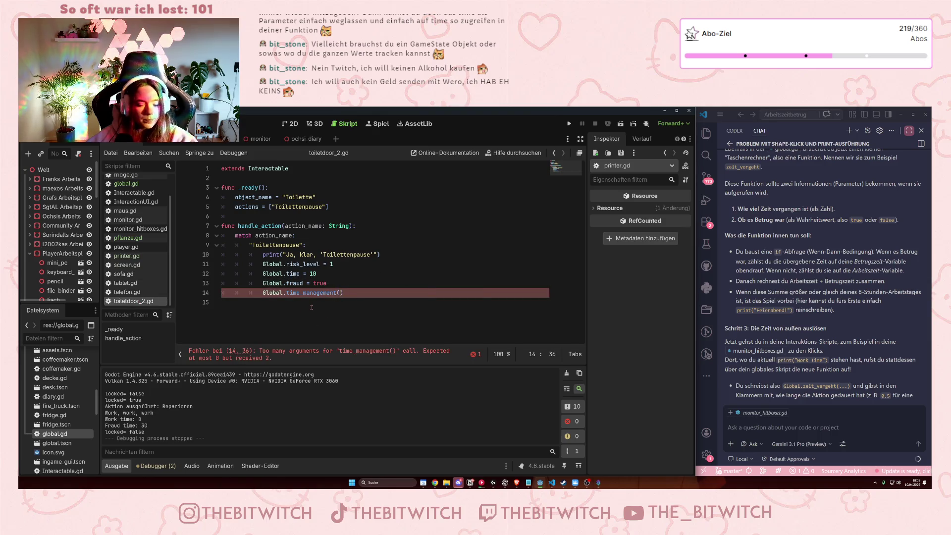
Strip the arguments from the time_management calls in toiletdoor_2.gd and telefon.gd.
key(BackSpace)
click(127, 292)
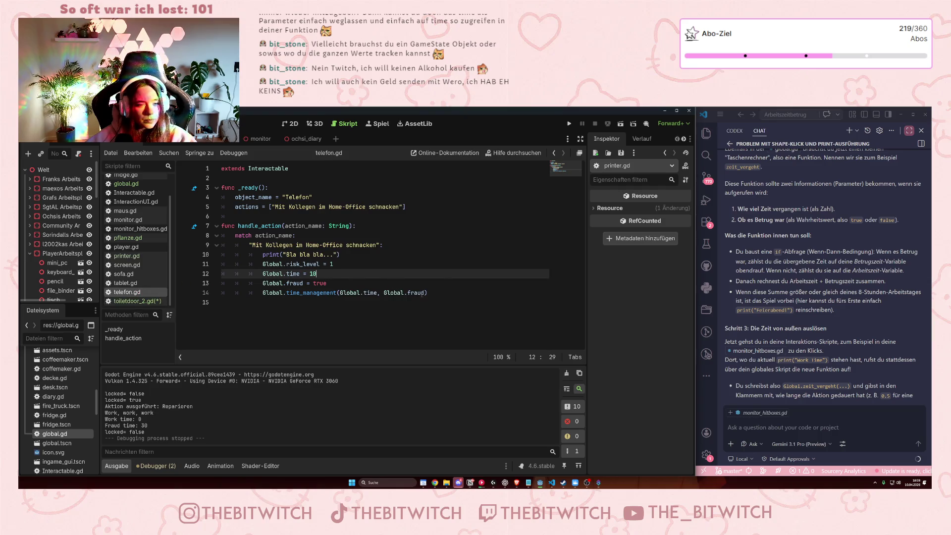
drag(426, 293, 350, 293)
key(BackSpace)
Delete the Global.time, Global.fraud arguments from tablet.gd's line 14 call.
click(125, 283)
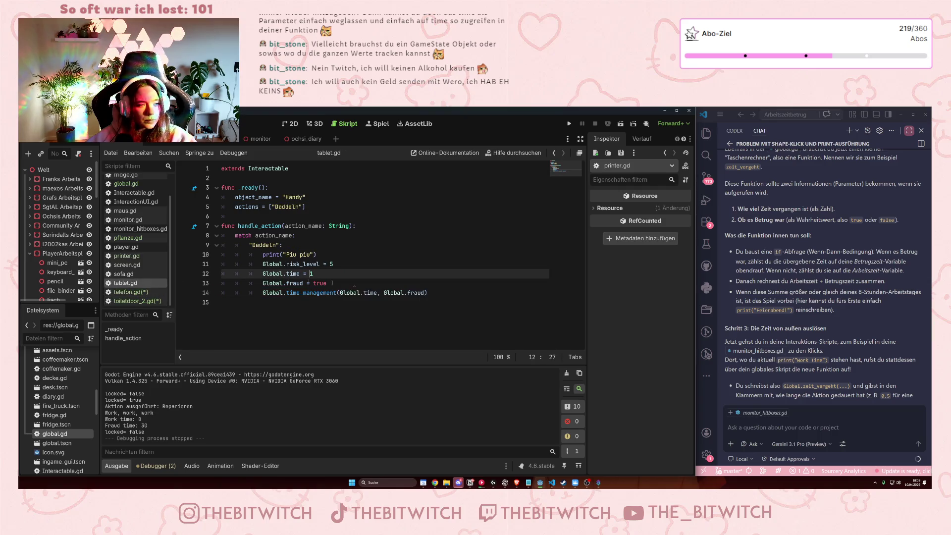
drag(427, 293, 336, 293)
click(425, 293)
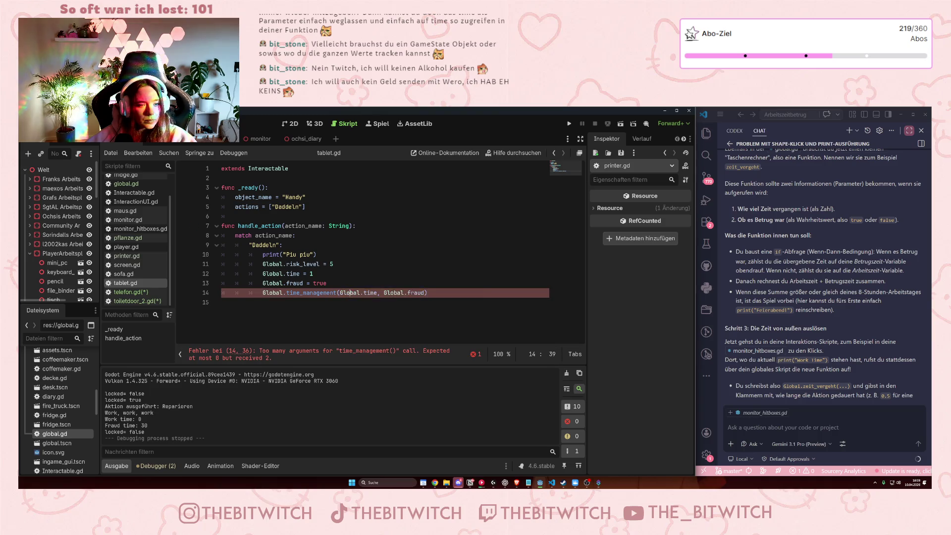
drag(426, 293, 341, 293)
key(BackSpace)
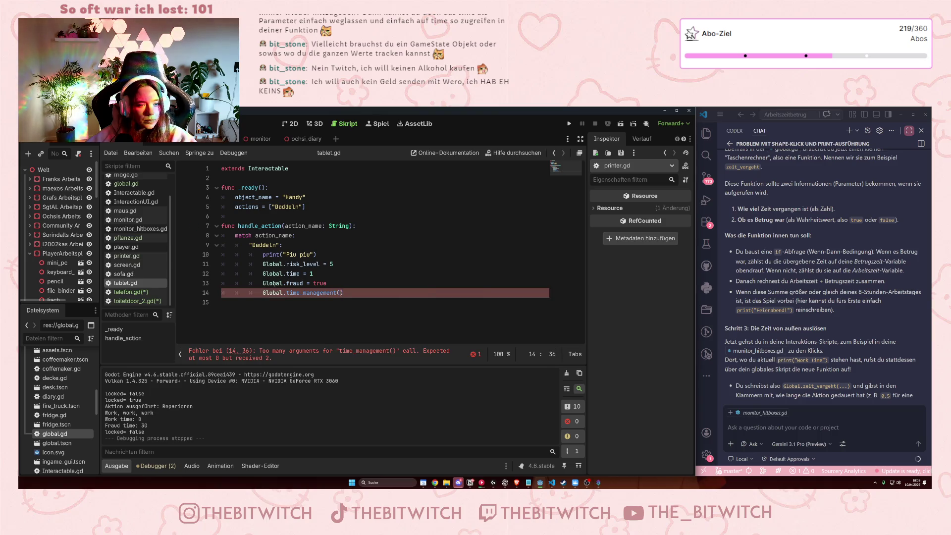
Check sofa.gd and screen.gd, then clear printer.gd's call arguments on lines 14 and 19.
click(134, 276)
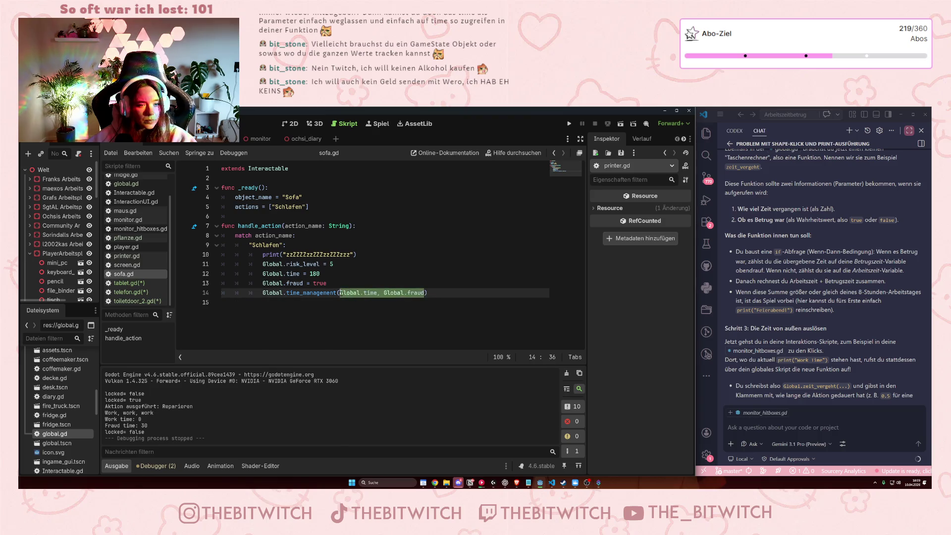
click(127, 265)
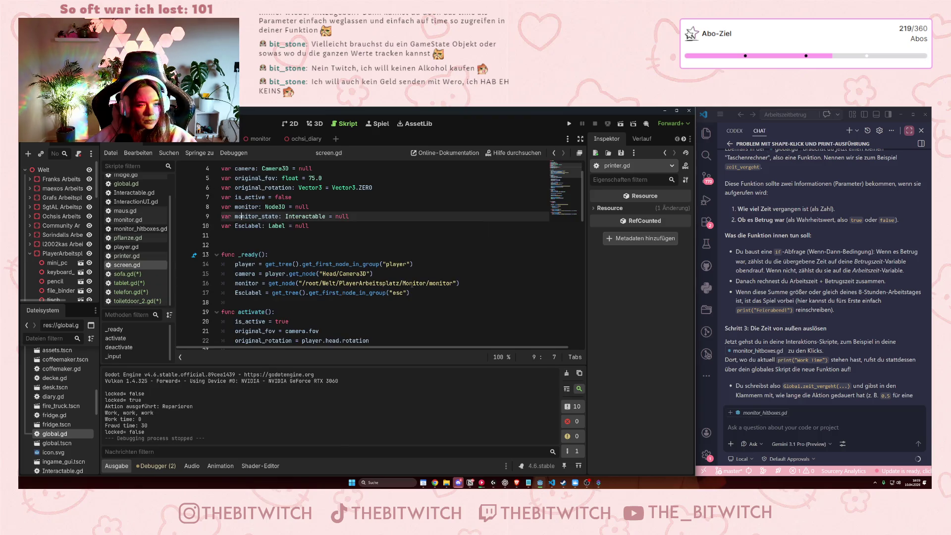
scroll(409, 288, down, 3)
click(127, 256)
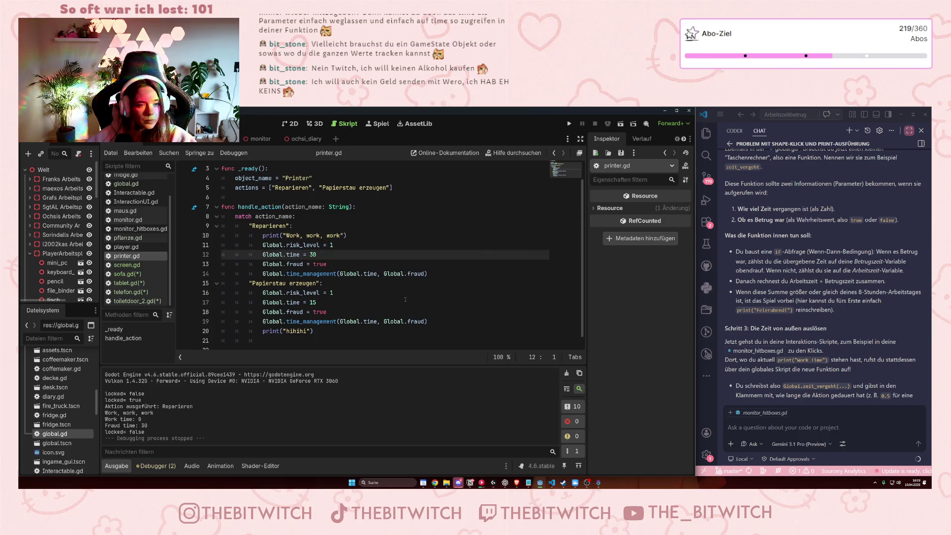
drag(341, 274, 425, 274)
key(BackSpace)
drag(424, 321, 342, 321)
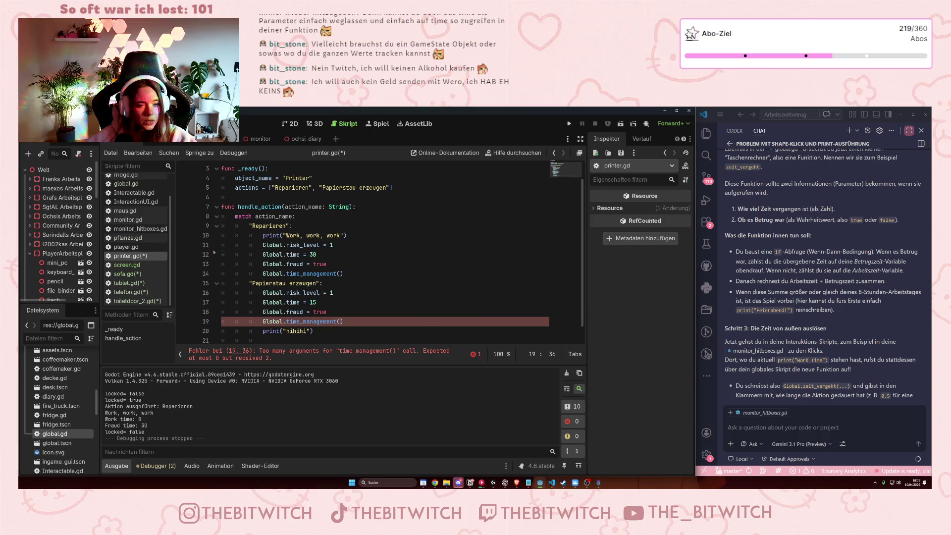
key(BackSpace)
Look through player.gd, pflanze.gd and monitor.gd, then clear the call arguments in maus.gd and fridge.gd.
click(145, 247)
click(144, 237)
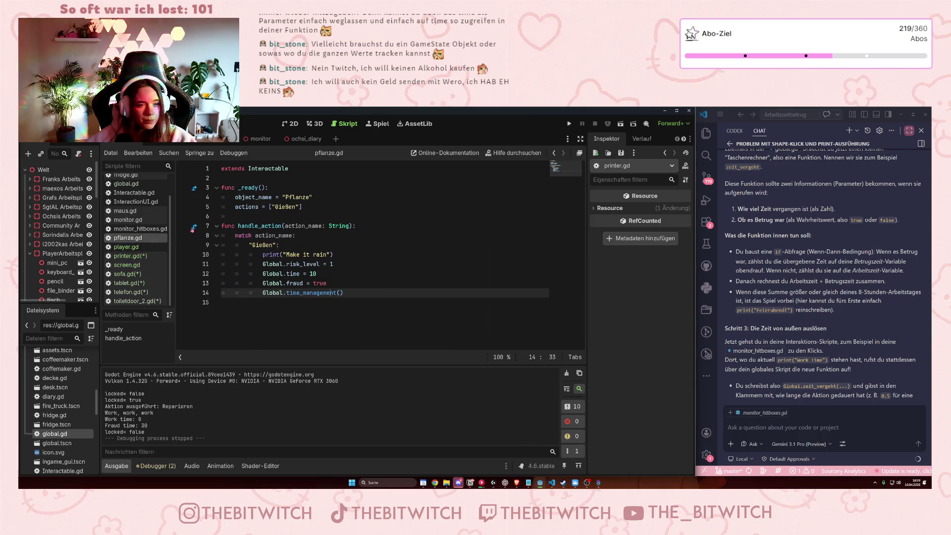
click(130, 220)
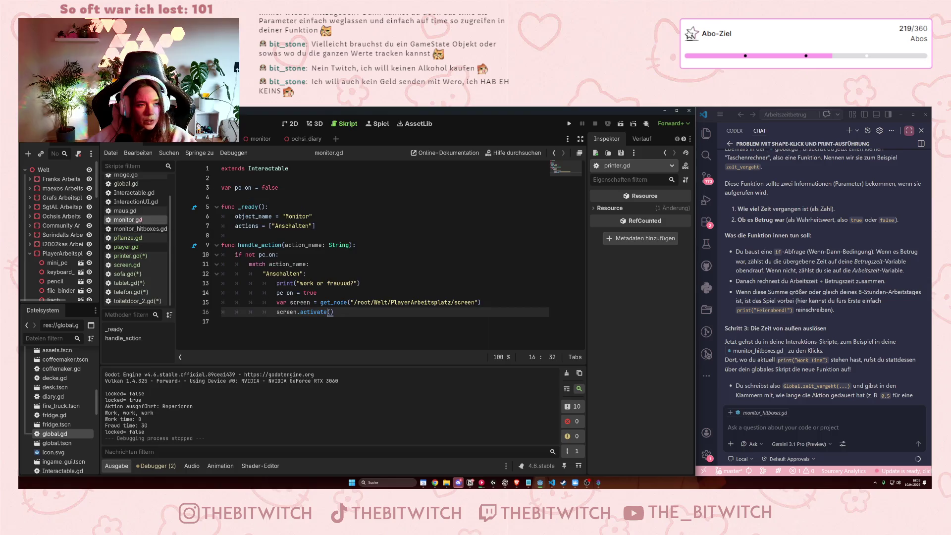
click(130, 212)
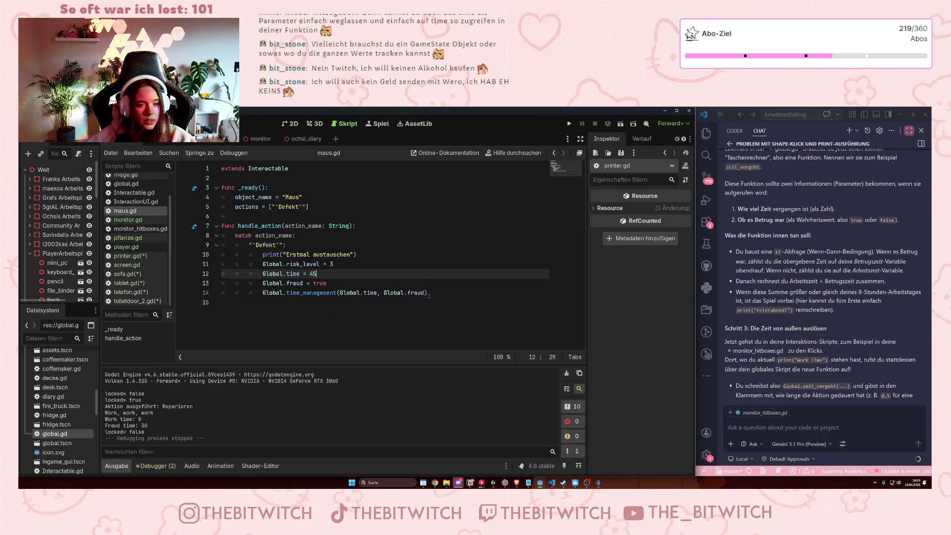
key(shift+ctrl+Left)
key(shift+ctrl+Left)
key(shift+ctrl+Left)
key(BackSpace)
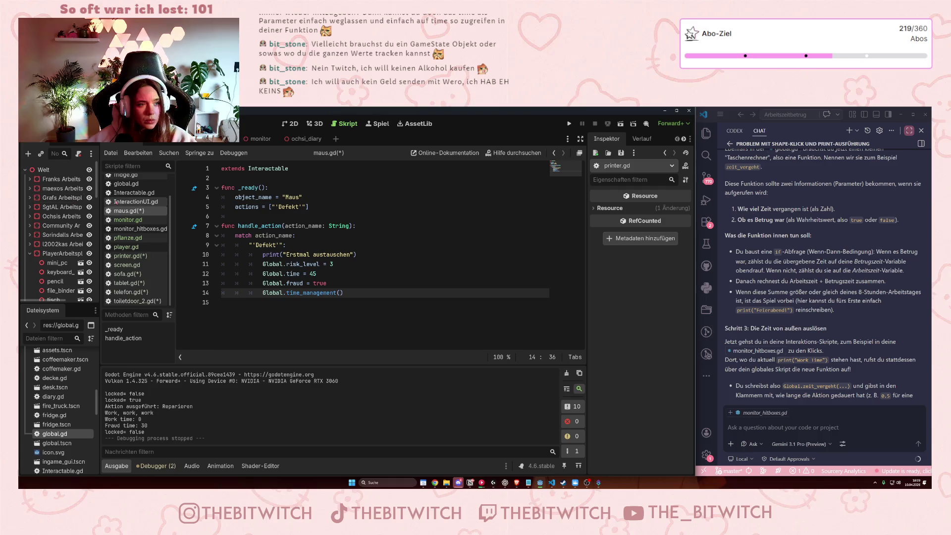
click(126, 191)
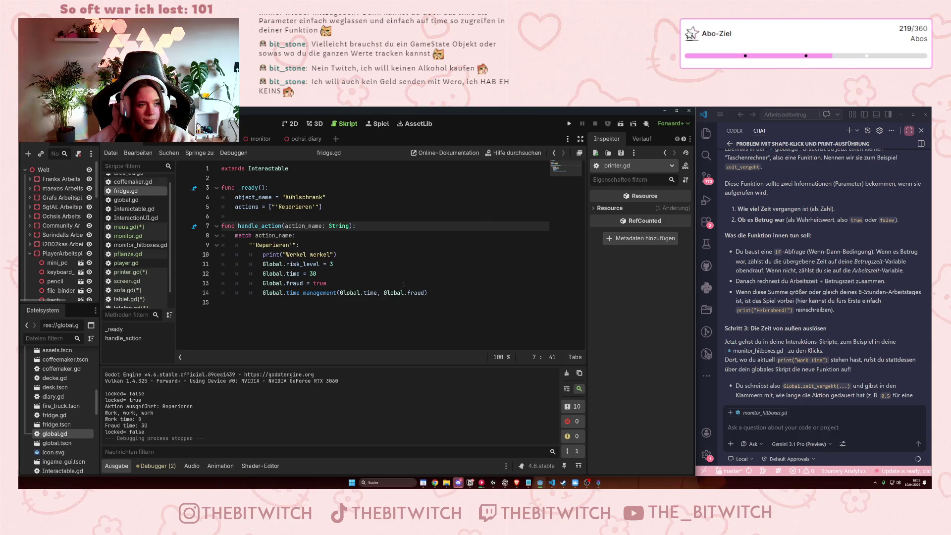
click(425, 293)
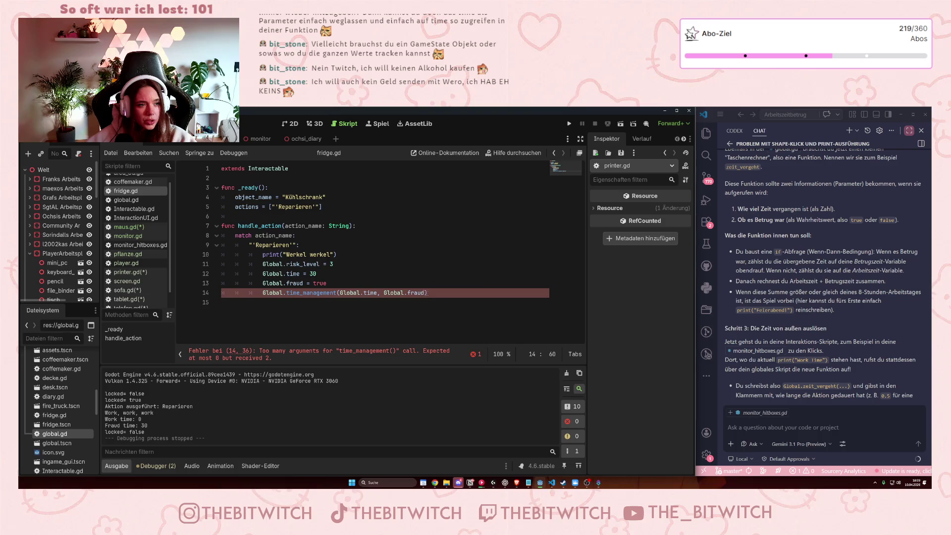
key(shift+ctrl+Left)
key(shift+ctrl+Left)
key(shift+ctrl+Left)
key(BackSpace)
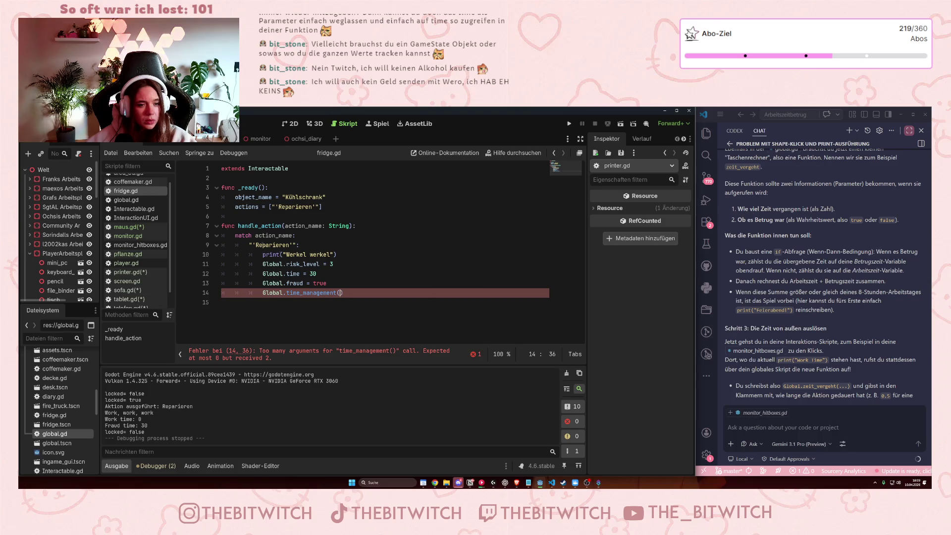
Remove the arguments from coffeemaker.gd's Kaffee trinken call and save all edited scripts.
click(133, 189)
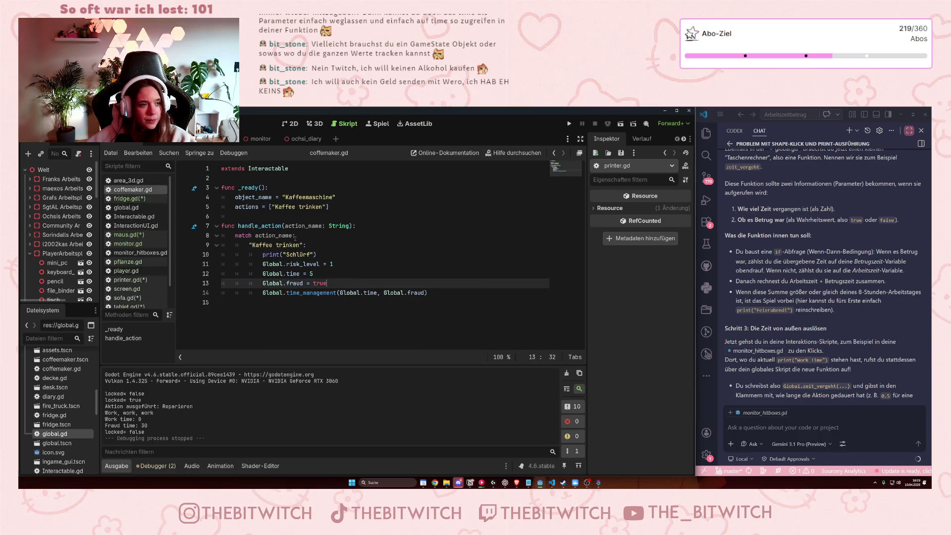
click(341, 293)
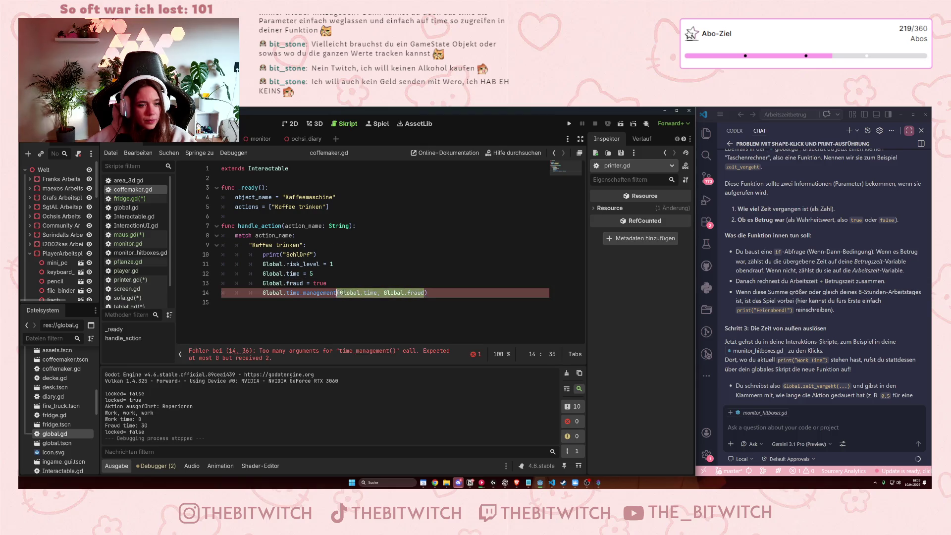
drag(423, 293, 341, 294)
key(BackSpace)
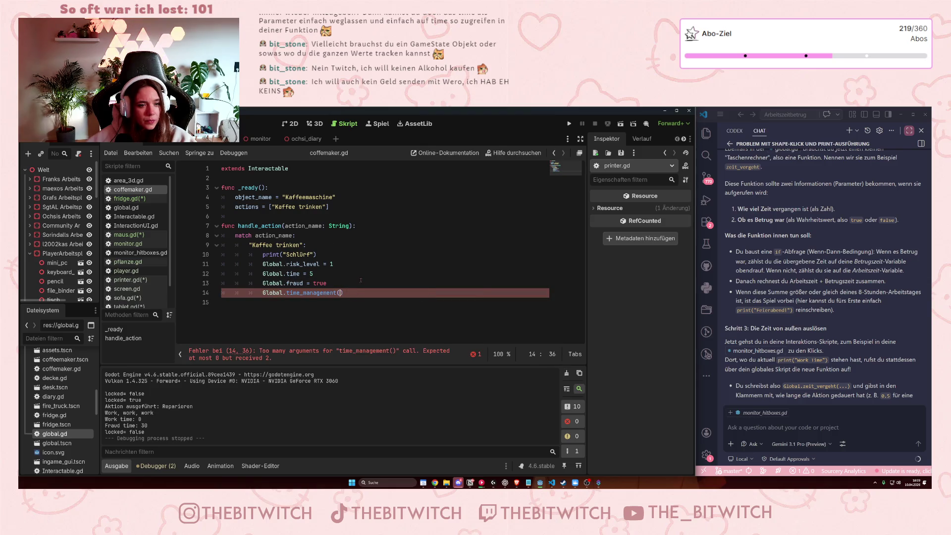
click(362, 276)
key(ctrl+s)
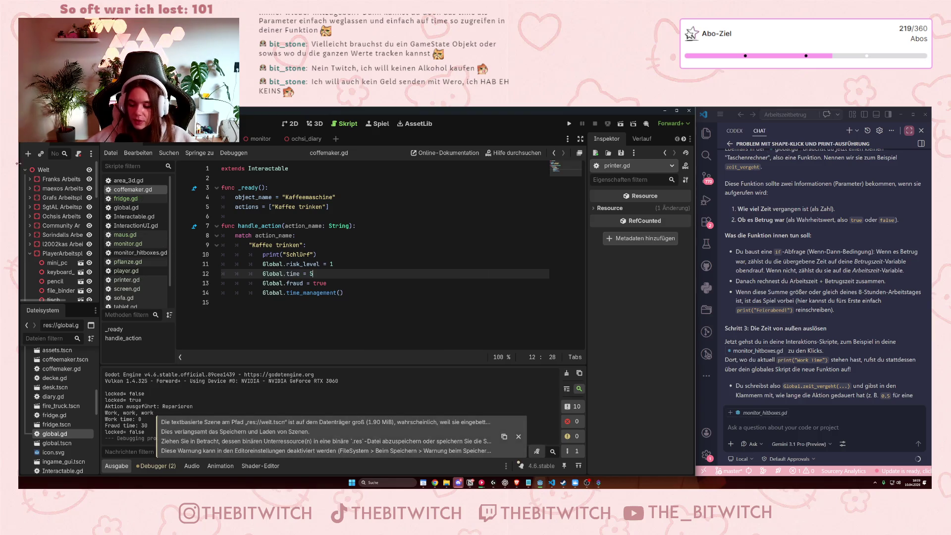
scroll(148, 248, down, 2)
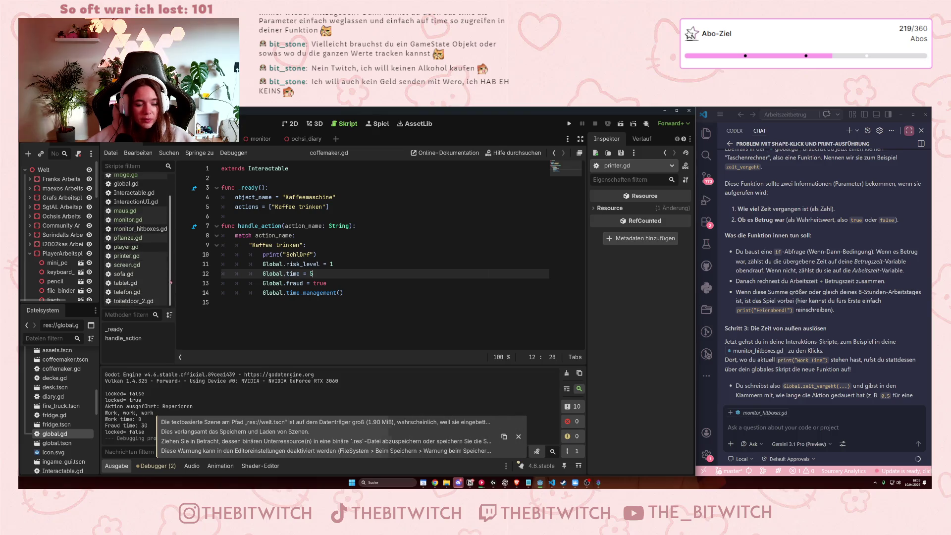
Inspect pflanze.gd's Gießen block: risk_level 1, time 10, fraud true, then Global.time_management().
click(347, 254)
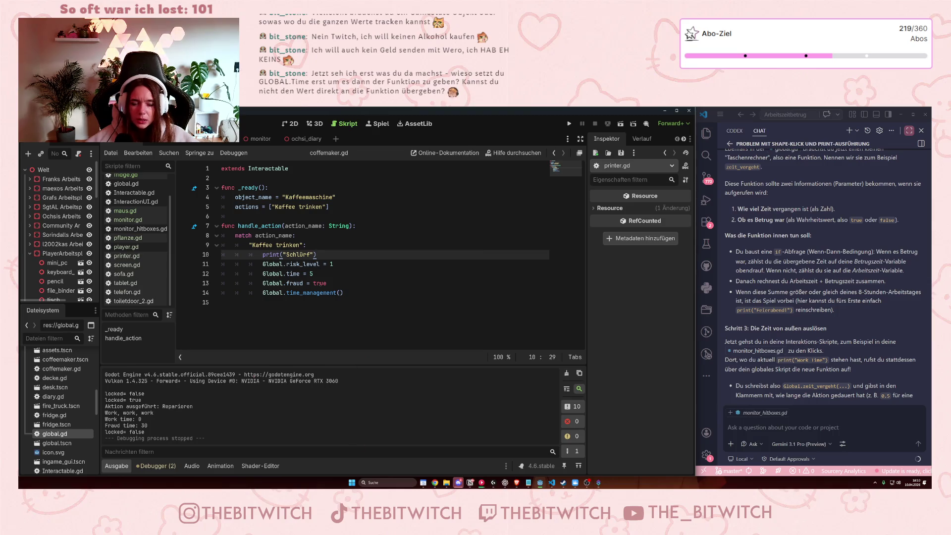
click(128, 238)
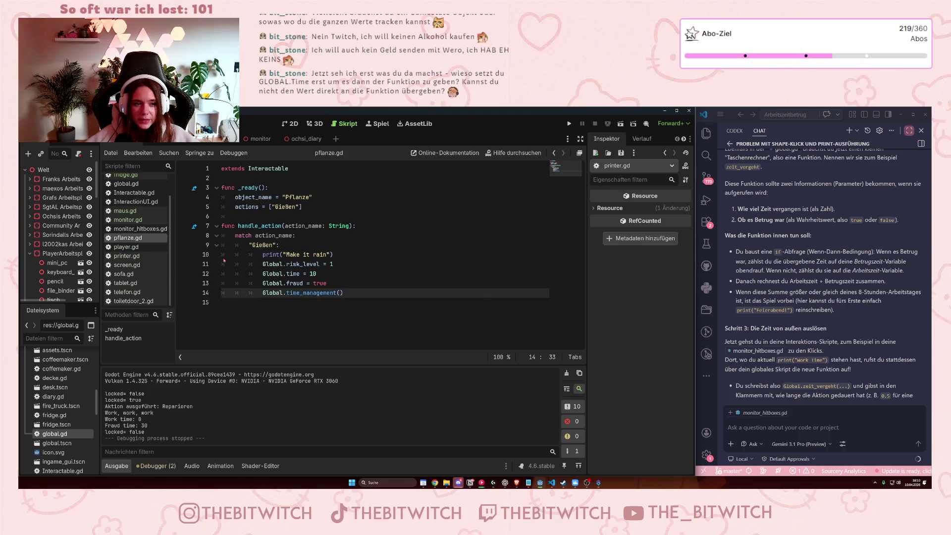
mouse_move(266, 274)
mouse_down()
mouse_move(315, 273)
mouse_move(303, 283)
mouse_up()
click(321, 293)
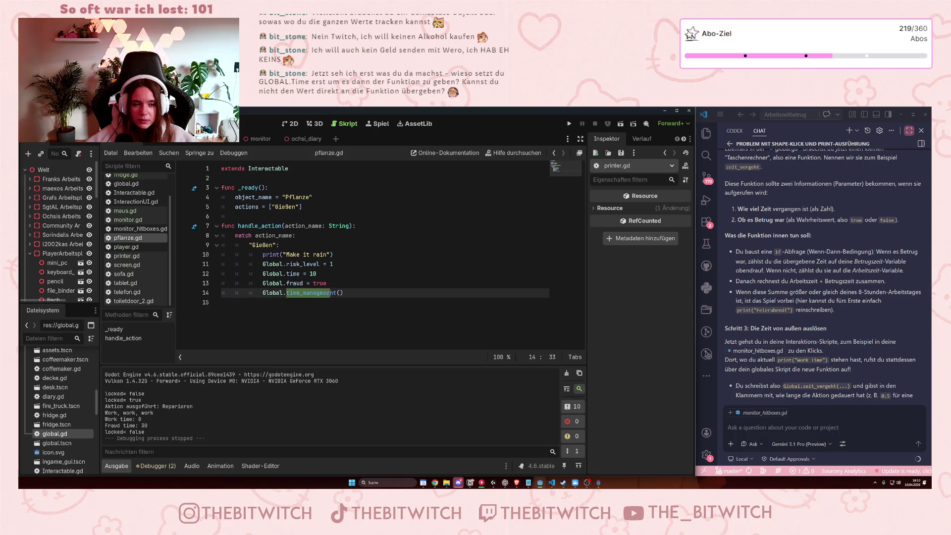
click(280, 273)
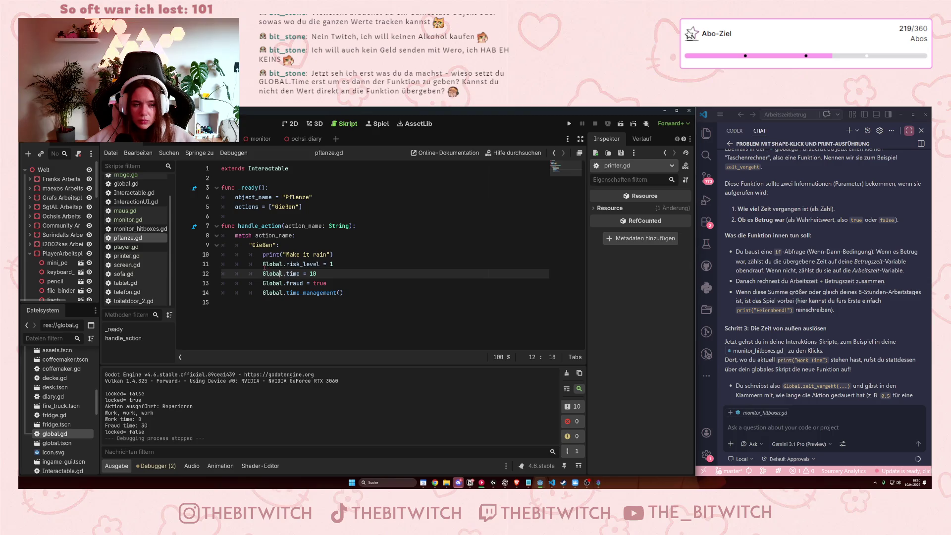
scroll(128, 208, up, 3)
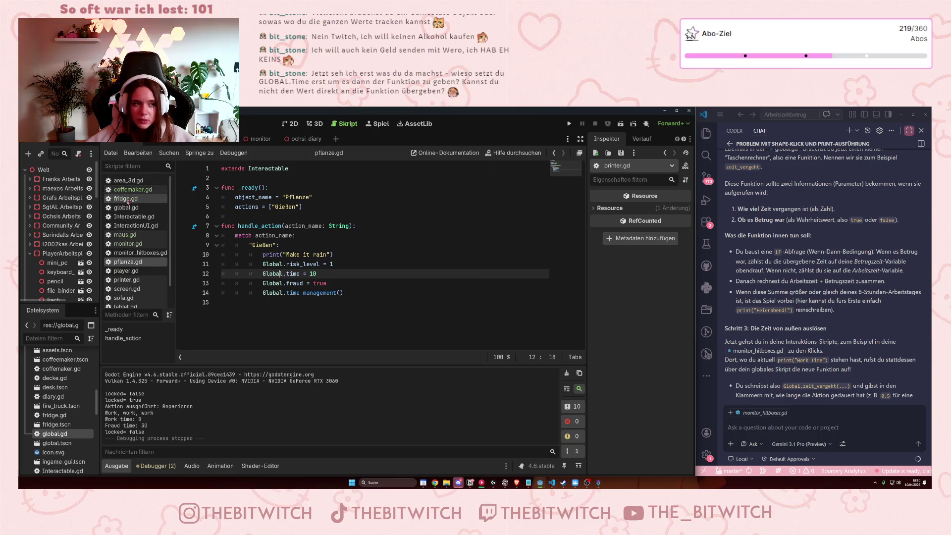
scroll(134, 214, down, 3)
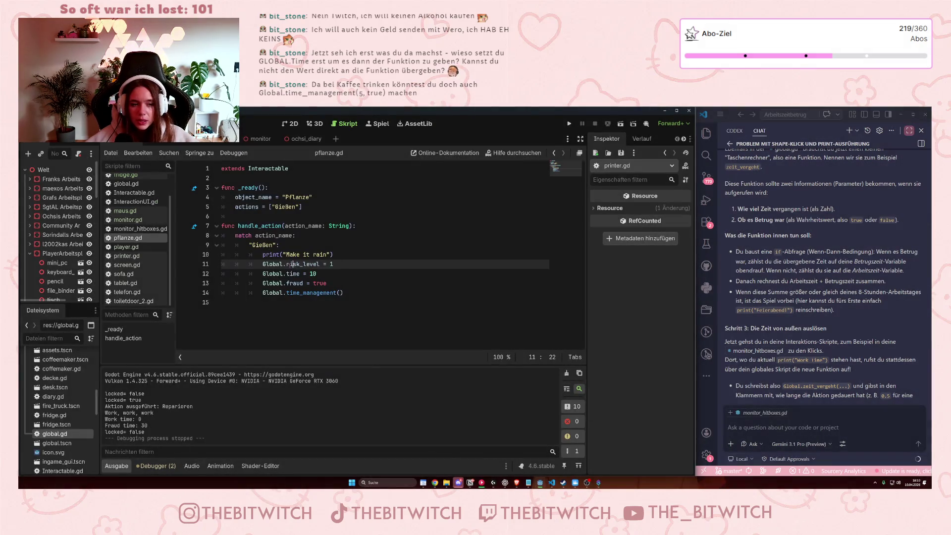
drag(288, 264, 345, 259)
key(Up)
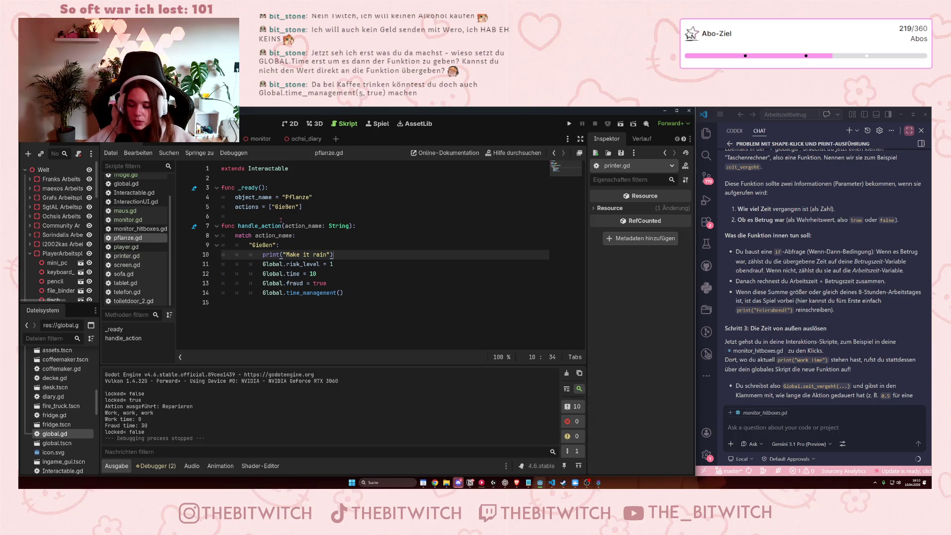
click(302, 283)
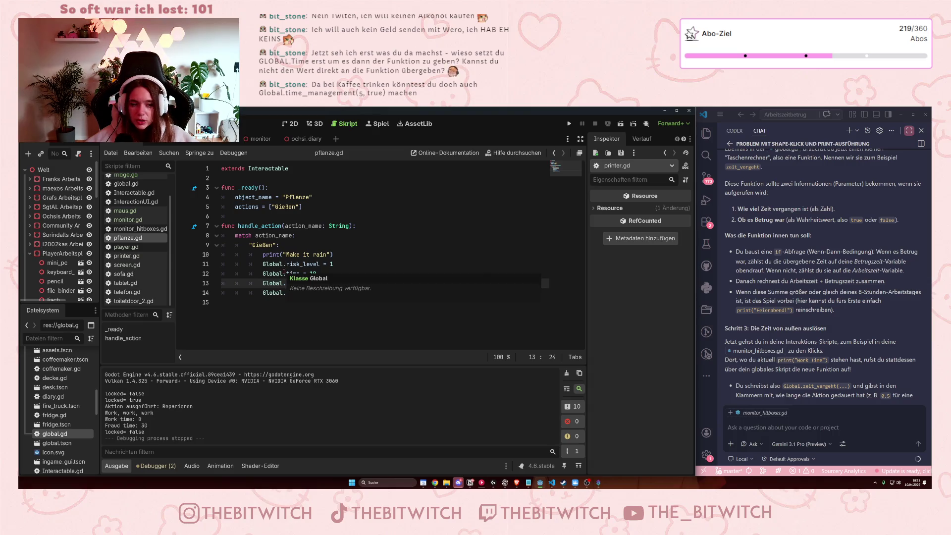
click(338, 256)
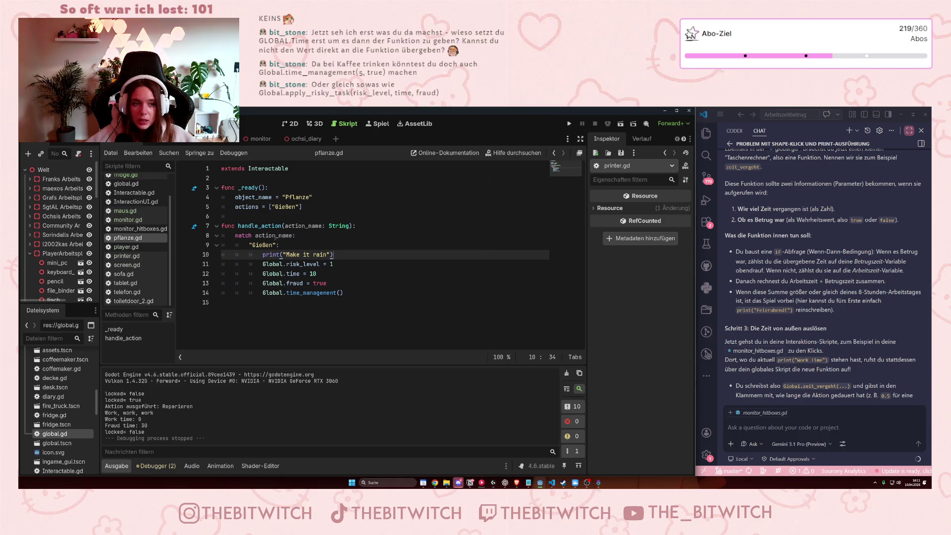
click(290, 264)
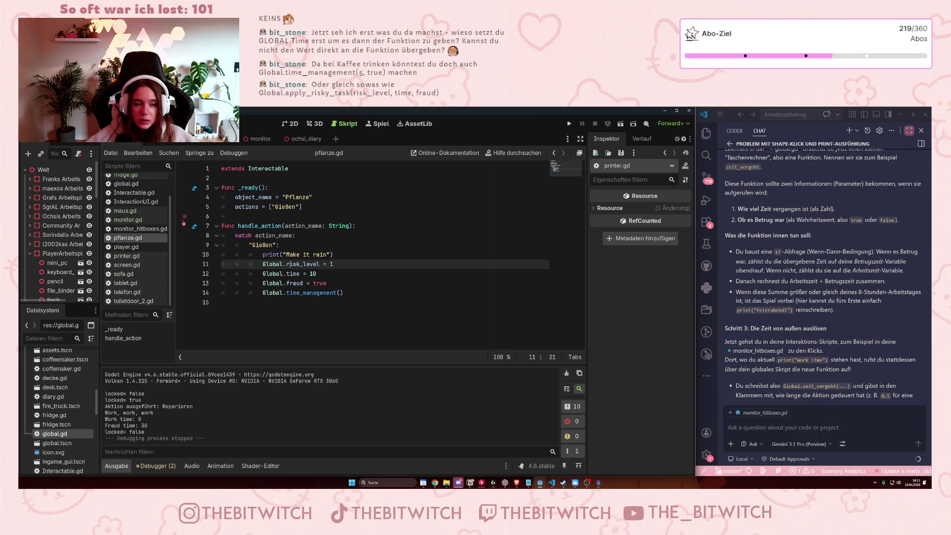
scroll(144, 218, up, 3)
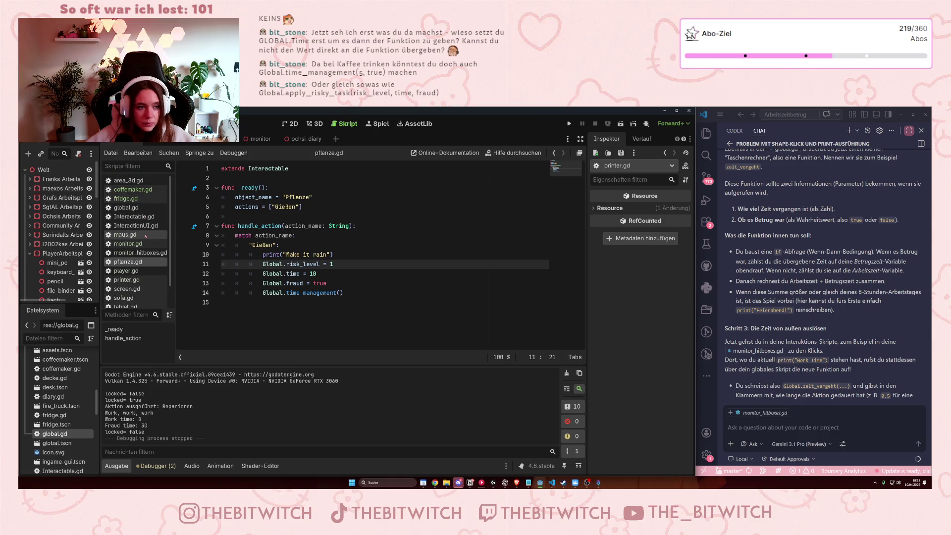
Review time_management's work_time reset in global.gd, then save and run the game.
click(126, 207)
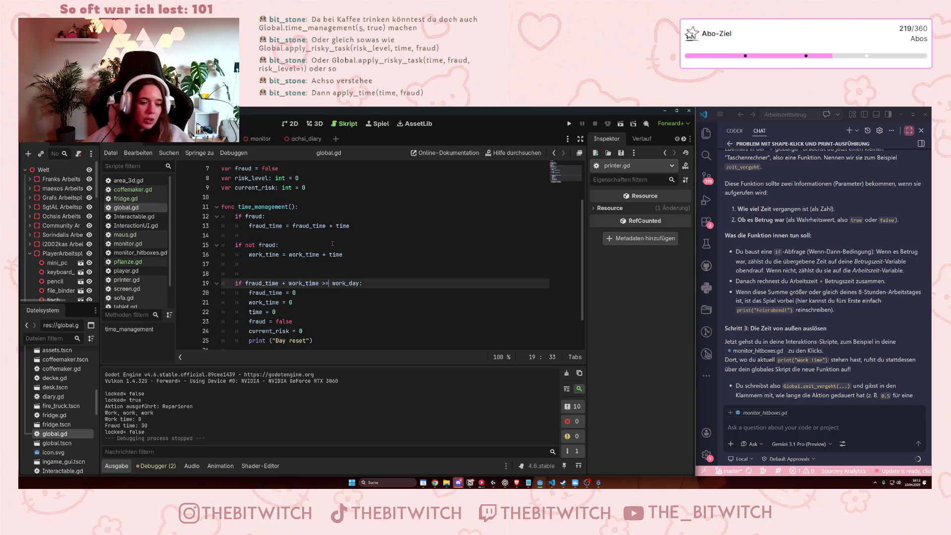
click(336, 302)
key(ctrl+s)
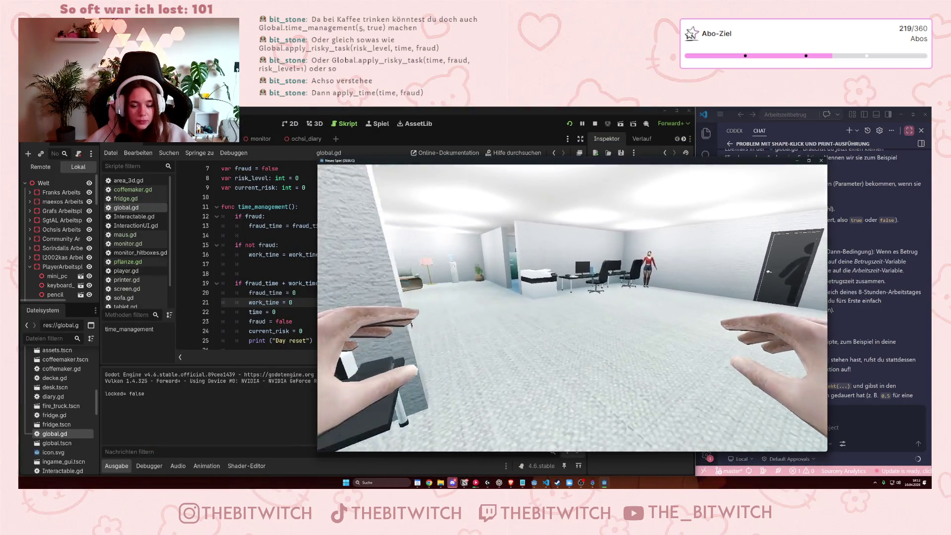
Repair the printer, then sleep on the couch repeatedly until the day resets.
key(w)
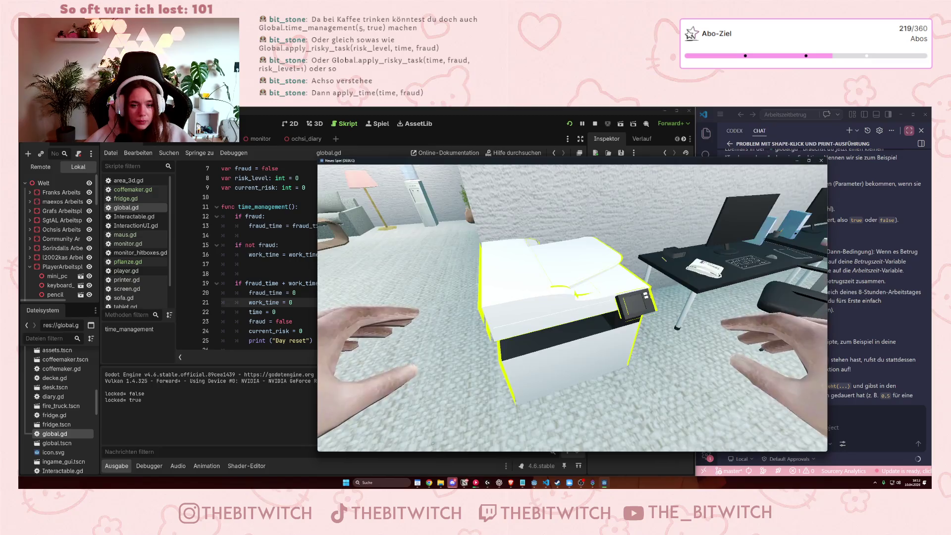
click(572, 308)
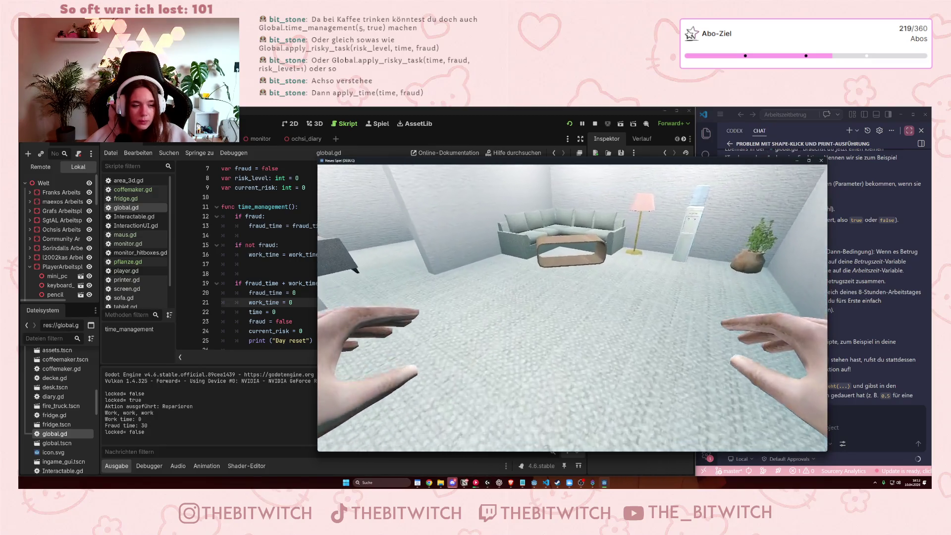
key(w)
click(573, 308)
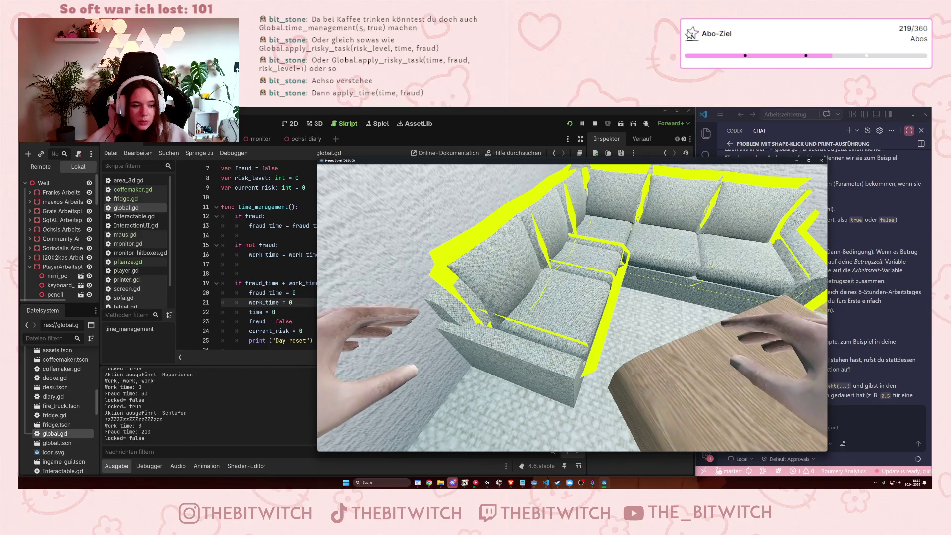
click(572, 307)
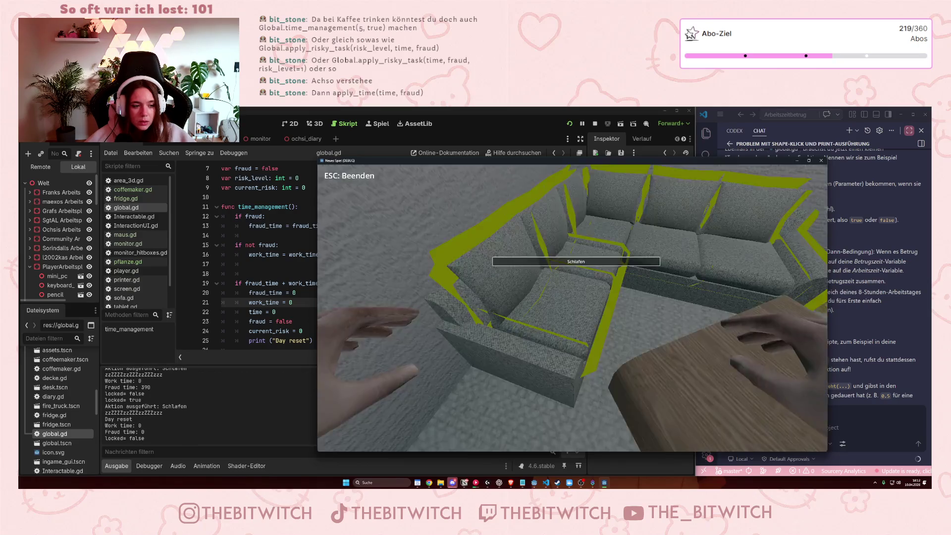
click(572, 307)
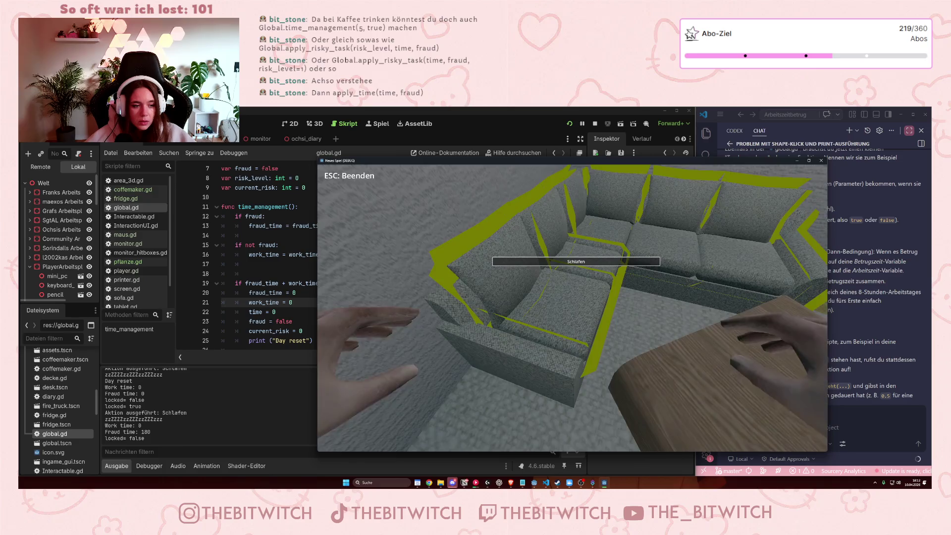
click(573, 308)
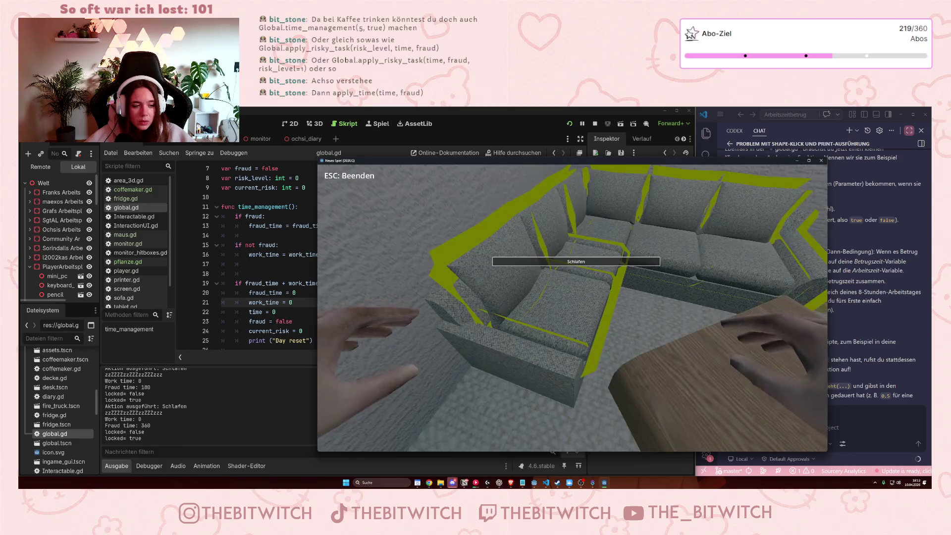
mouse_move(572, 308)
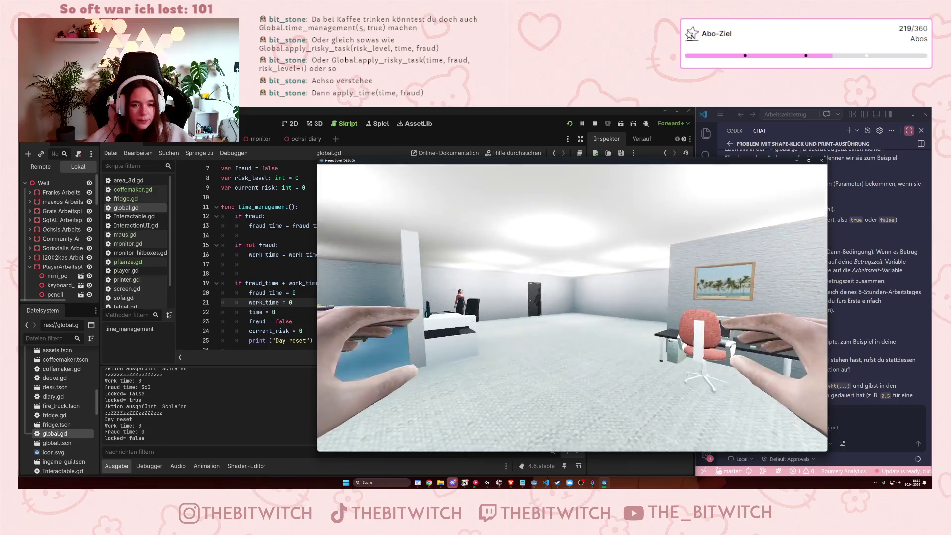
Repair the printer once more, logging 'Fraud time: 30', and stop the game.
click(572, 308)
click(572, 262)
mouse_move(821, 163)
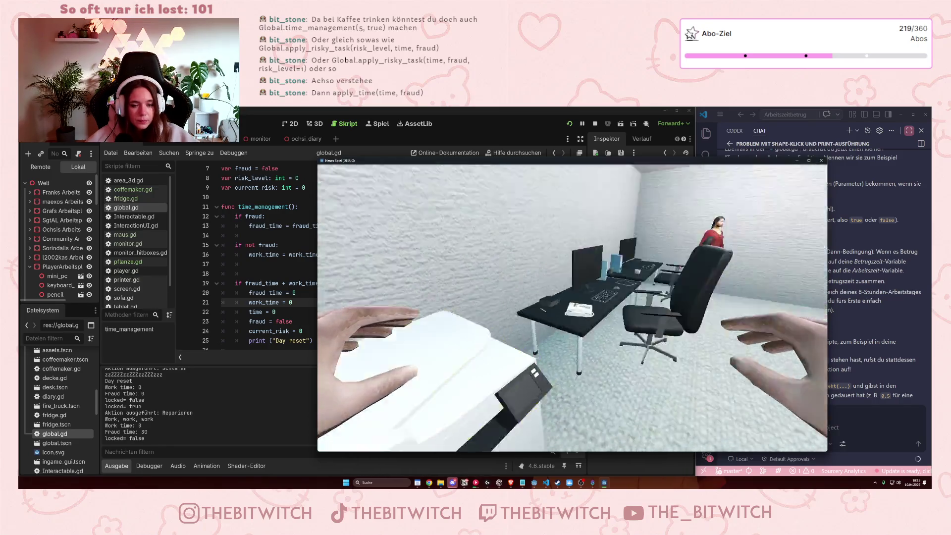
click(822, 164)
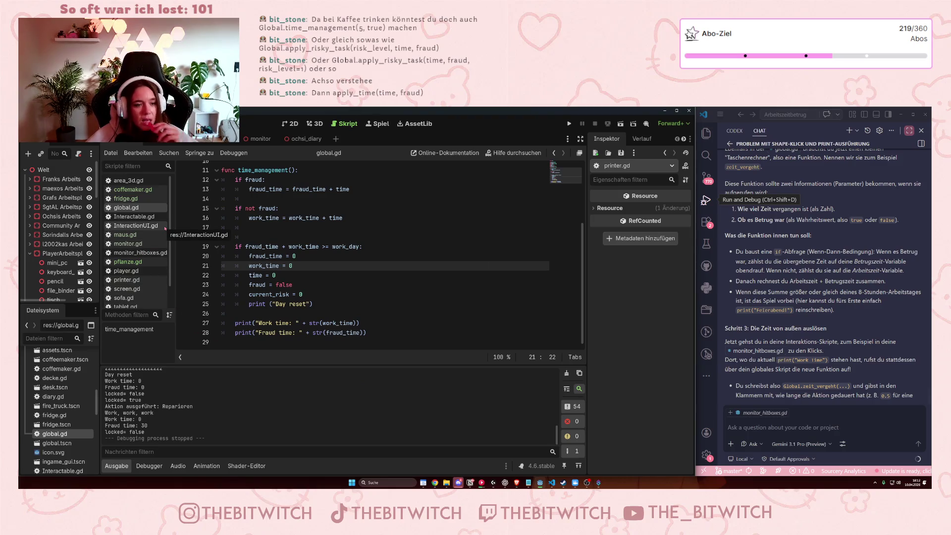
click(255, 304)
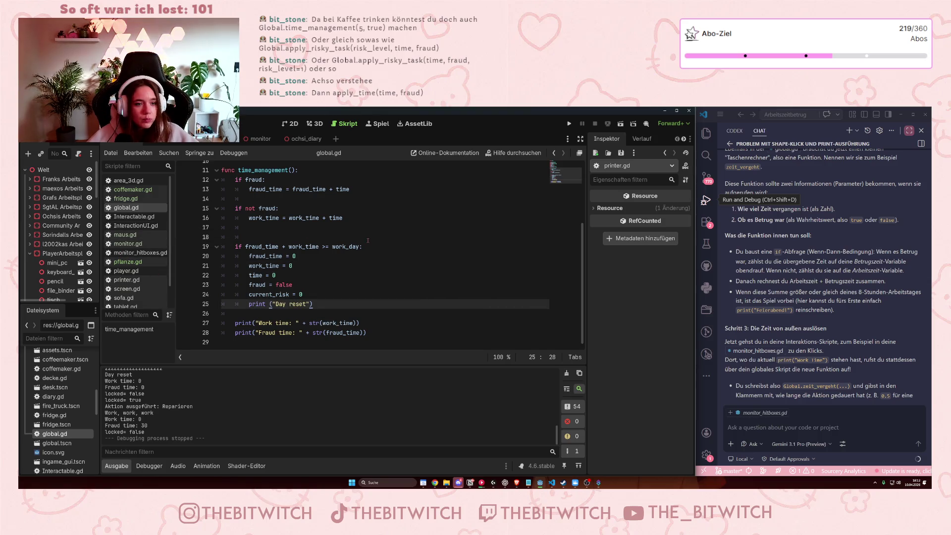
click(292, 266)
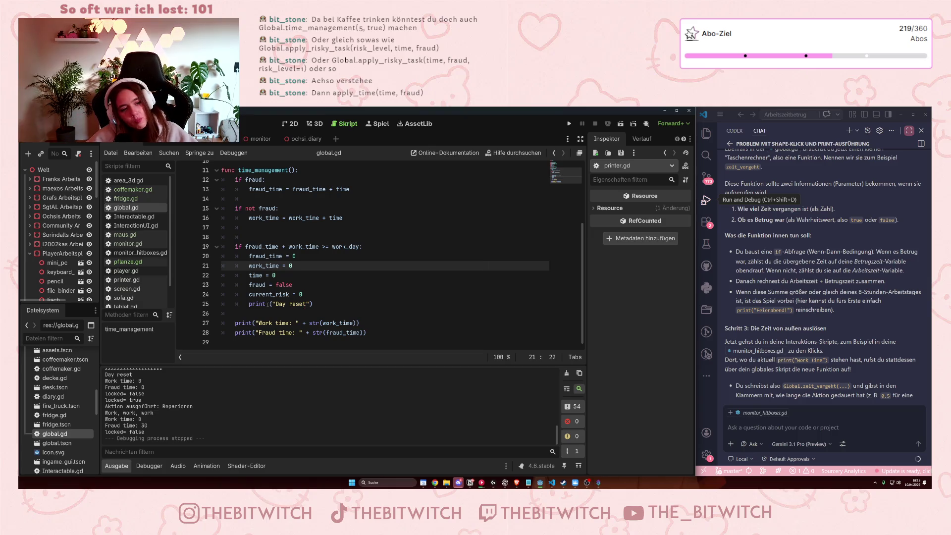
scroll(283, 273, up, 2)
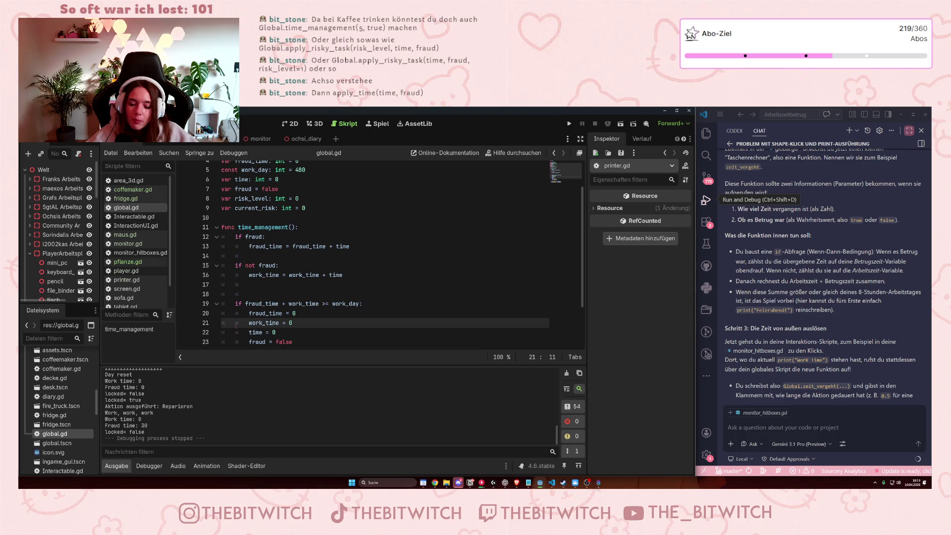
mouse_move(248, 325)
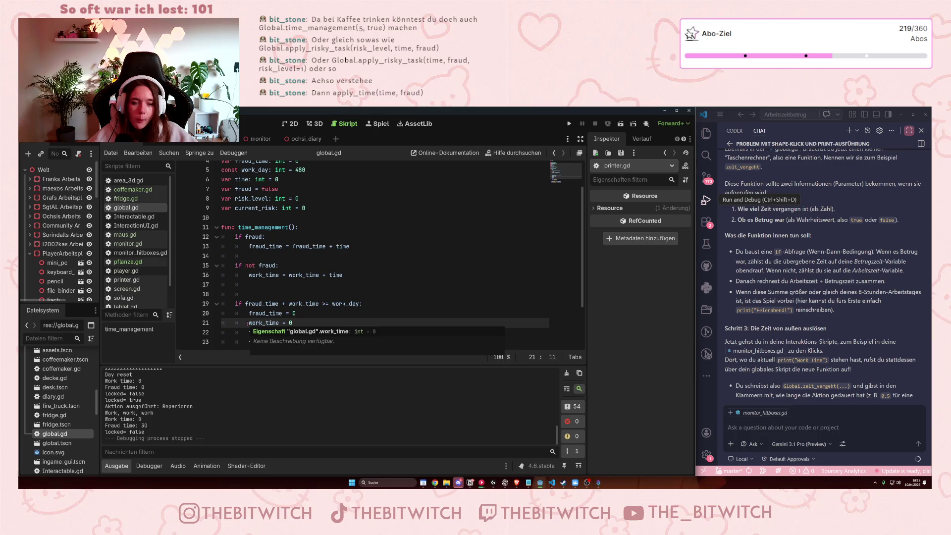
scroll(250, 217, up, 2)
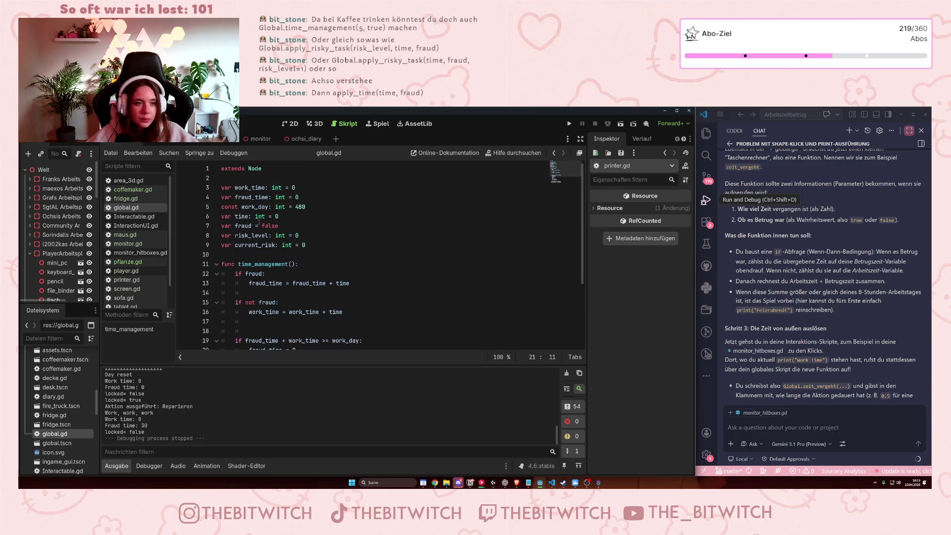
scroll(248, 231, down, 3)
scroll(247, 230, up, 3)
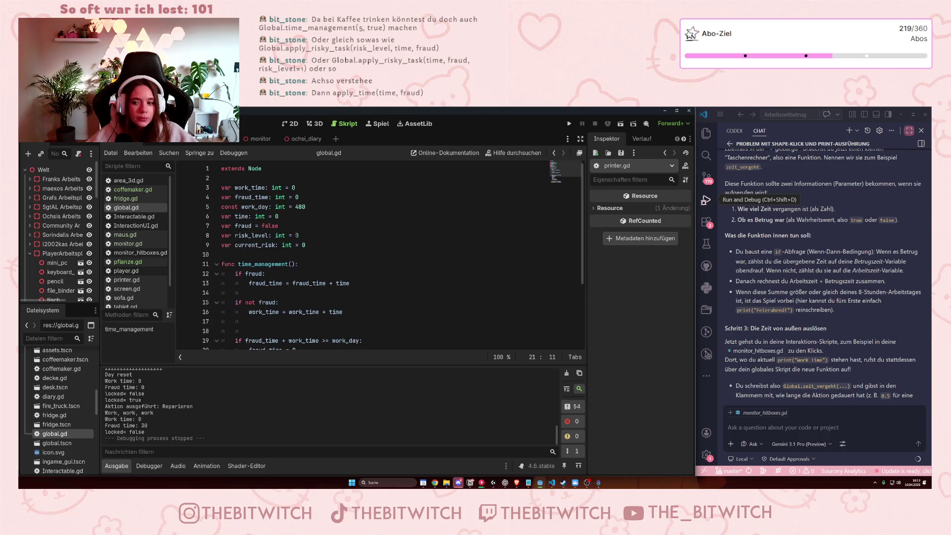
click(312, 248)
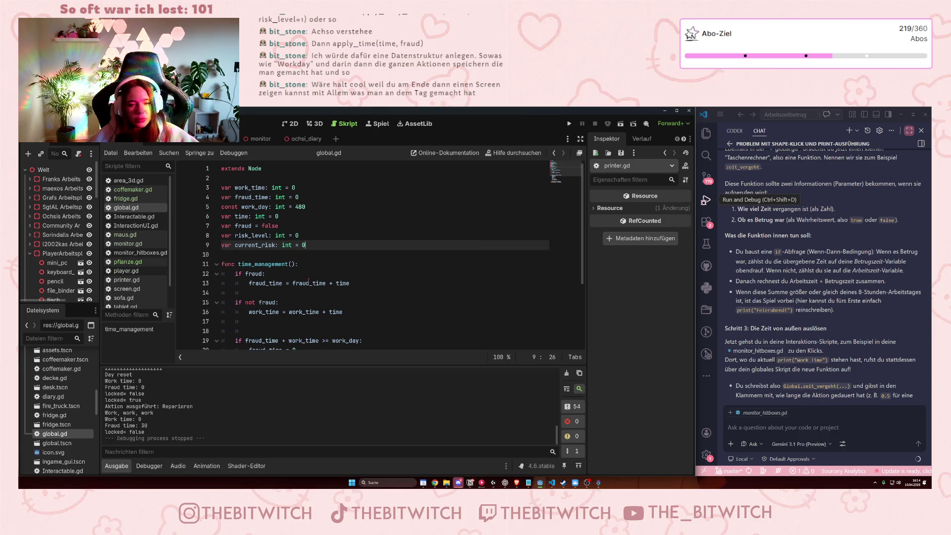
click(240, 188)
click(275, 197)
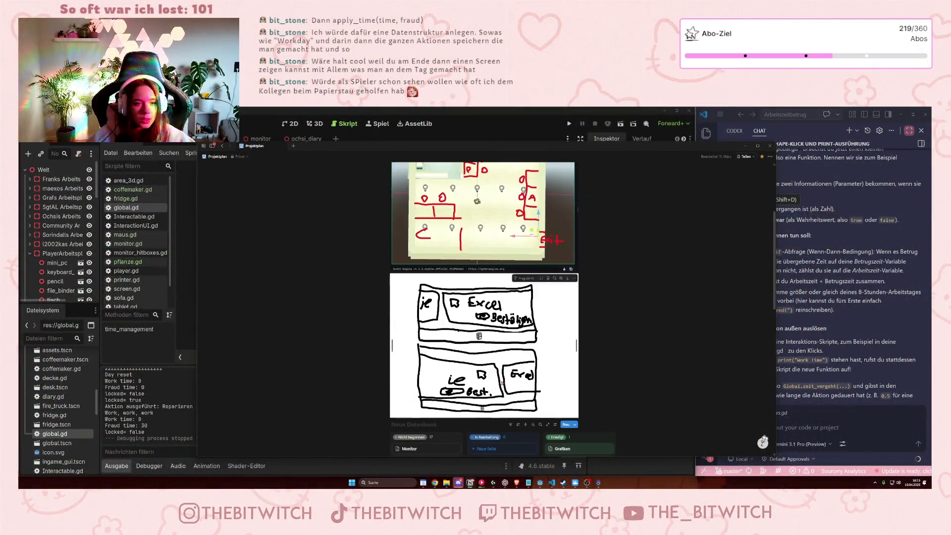
Open Zeit-Tracking and shorten its note to 'Ein Arbeitstag 8 Stunden'.
scroll(502, 383, down, 10)
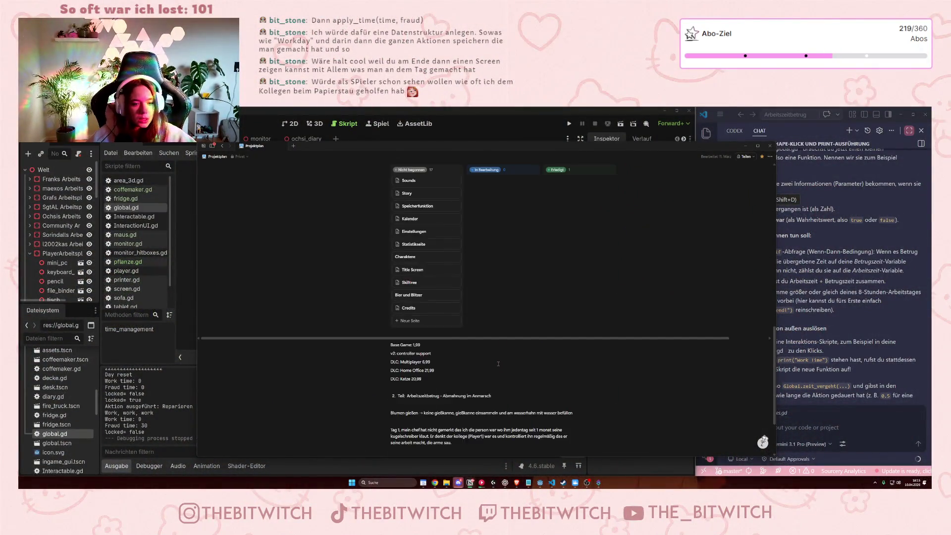
scroll(452, 355, up, 4)
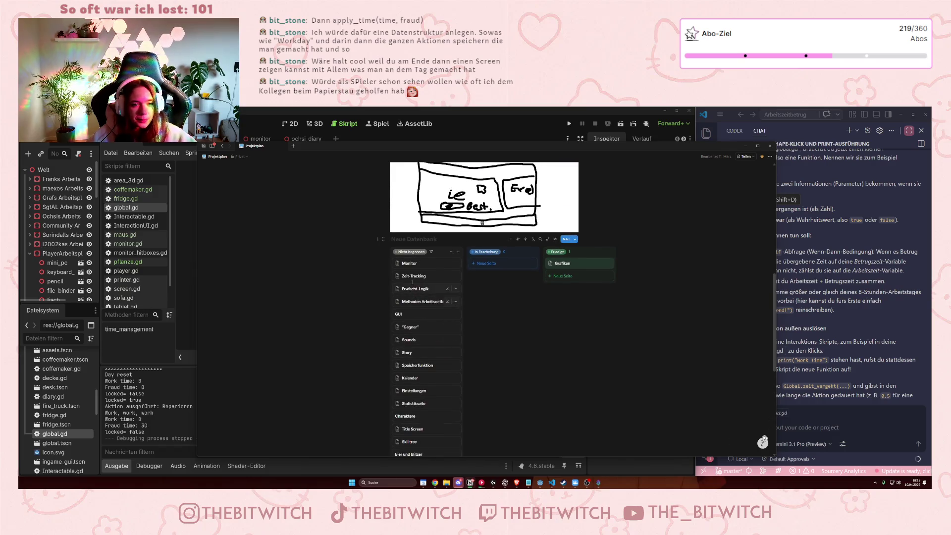
click(451, 276)
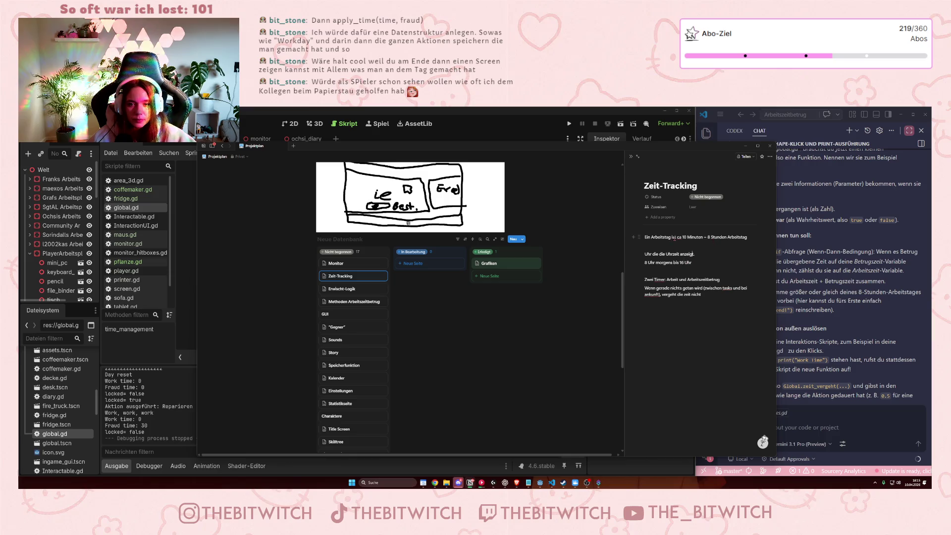
click(704, 295)
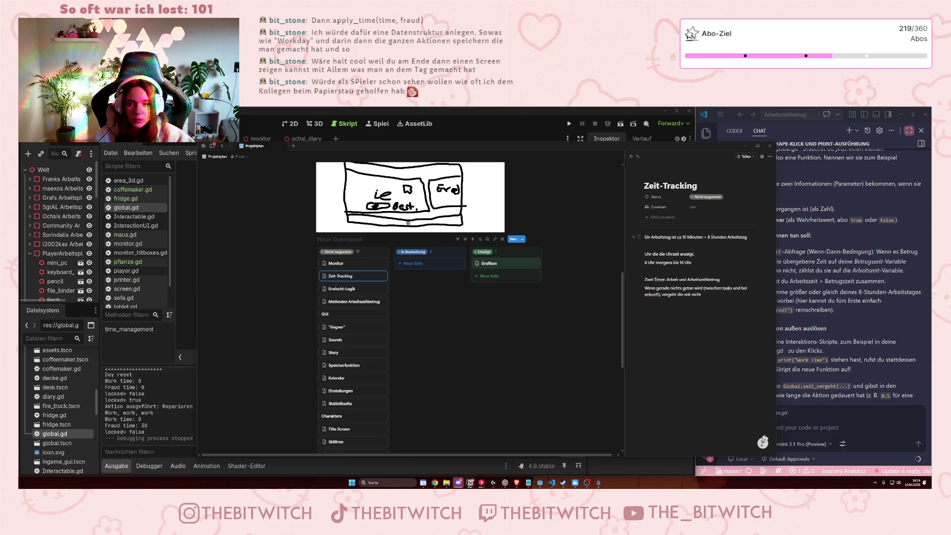
drag(708, 236, 673, 237)
key(BackSpace)
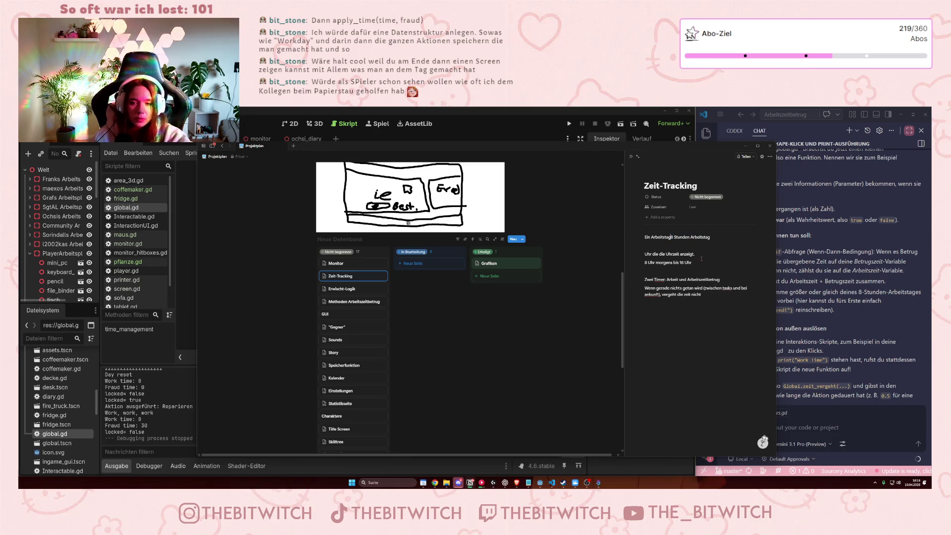
key(ctrl+BackSpace)
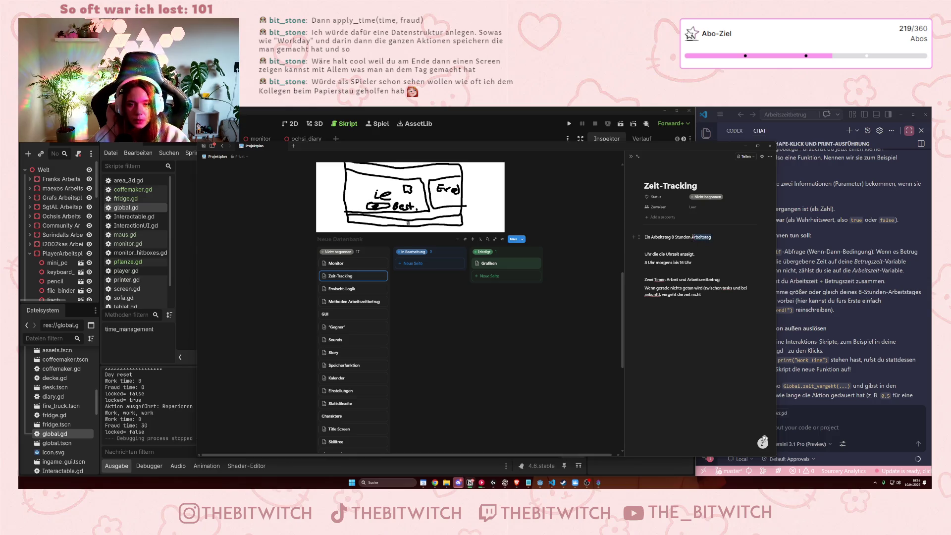
key(Return)
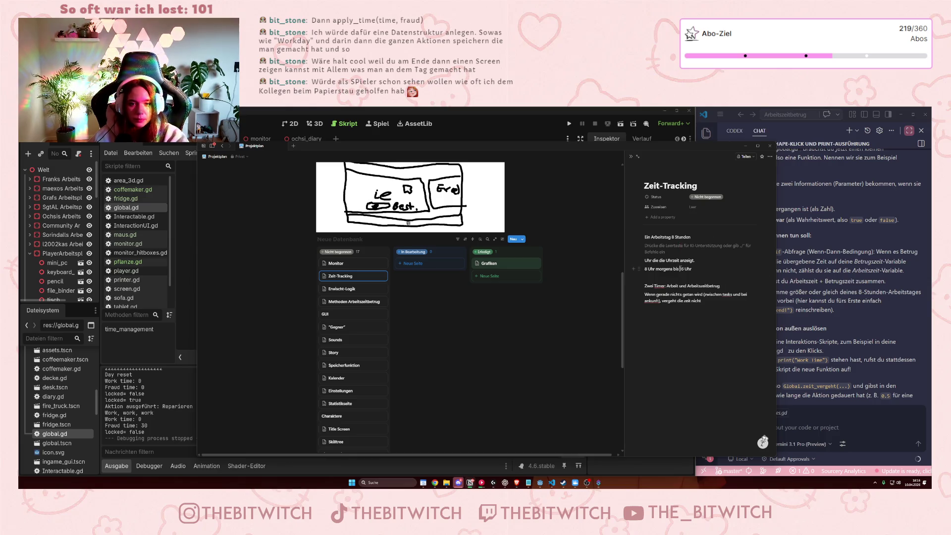
Draft an extra line under the timer notes about saving the actions.
click(681, 268)
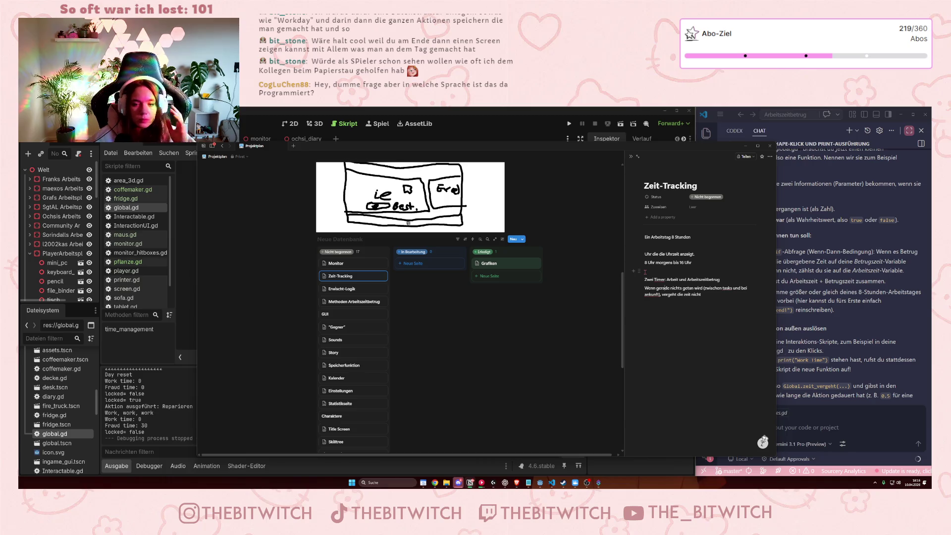
click(706, 309)
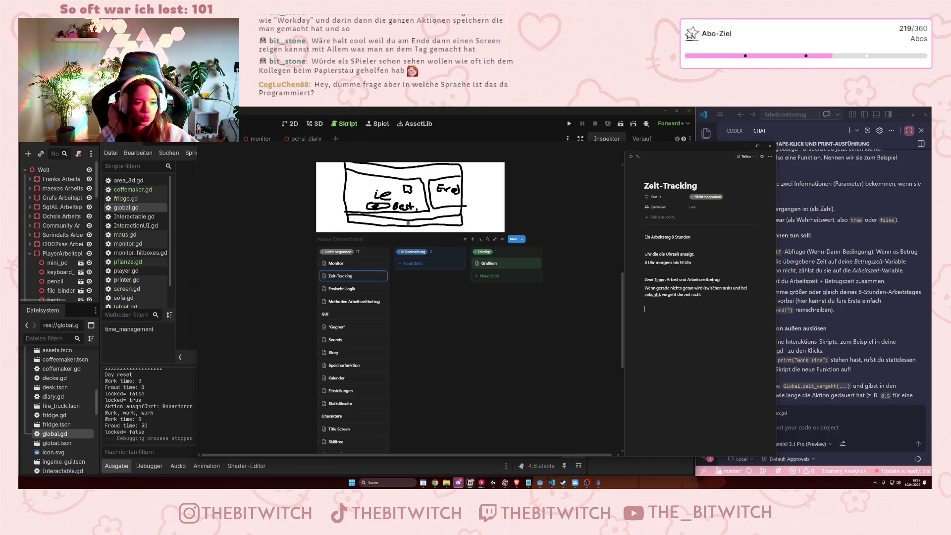
text(Am Ende statistik)
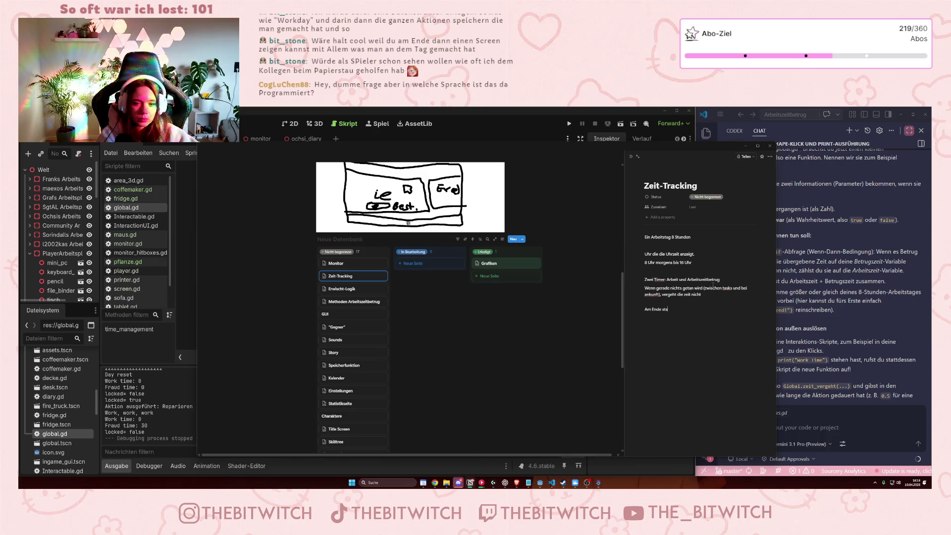
key(BackSpace)
key(BackSpace)
key(BackSpace)
text(s)
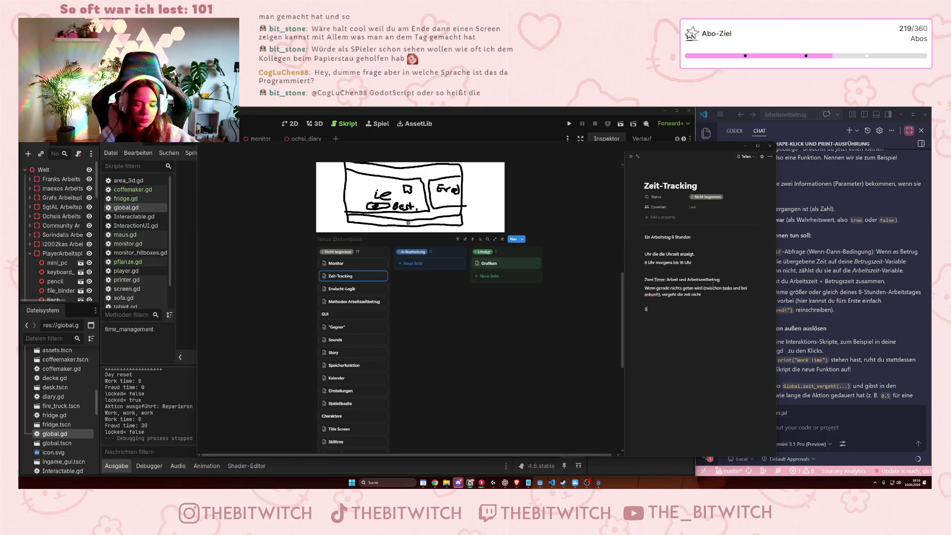
text(peichern der Aktionen)
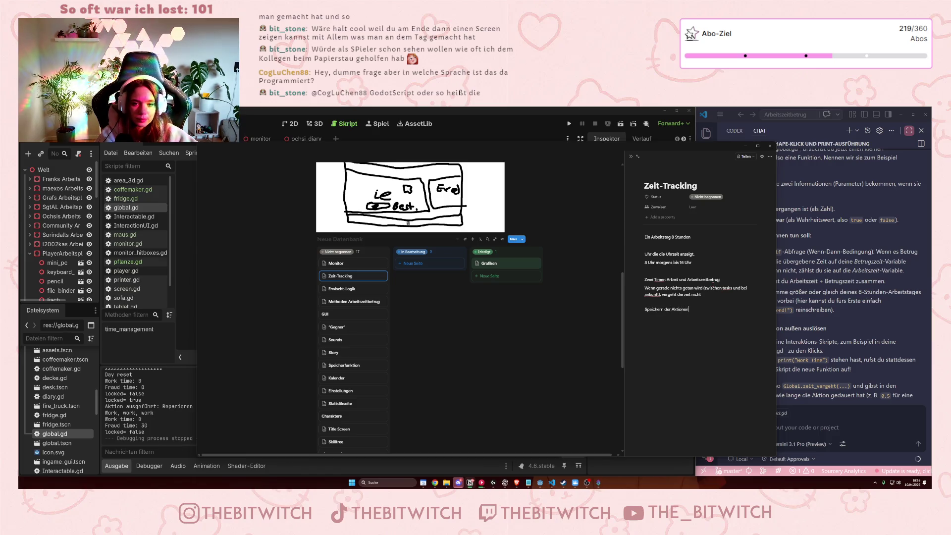
key(BackSpace)
key(BackSpace)
key(BackSpace)
key(BackSpace)
key(BackSpace)
key(BackSpace)
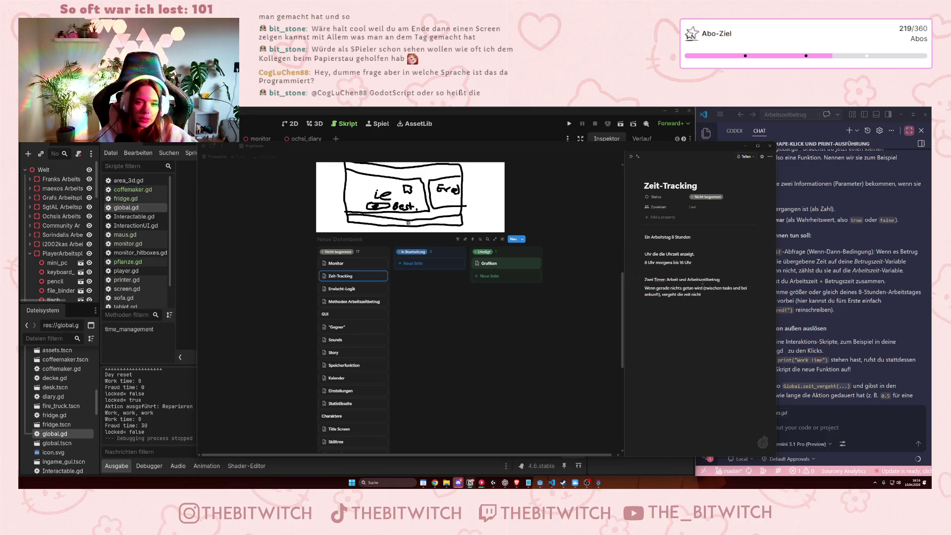
Move Zeit-Tracking to Erledigt, and Monitor, Methoden Arbeitszeitbetrug and GUI to In Bearbeitung.
click(426, 304)
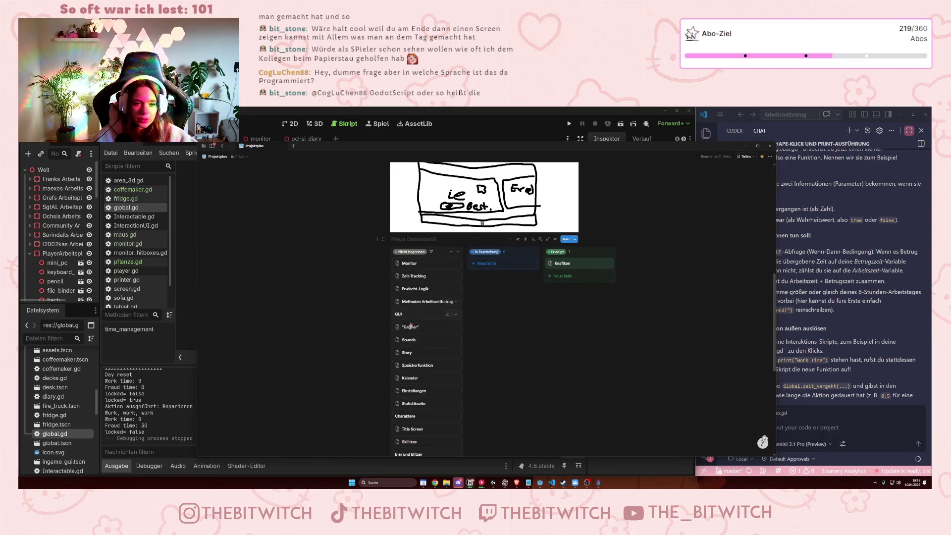
drag(419, 279, 575, 276)
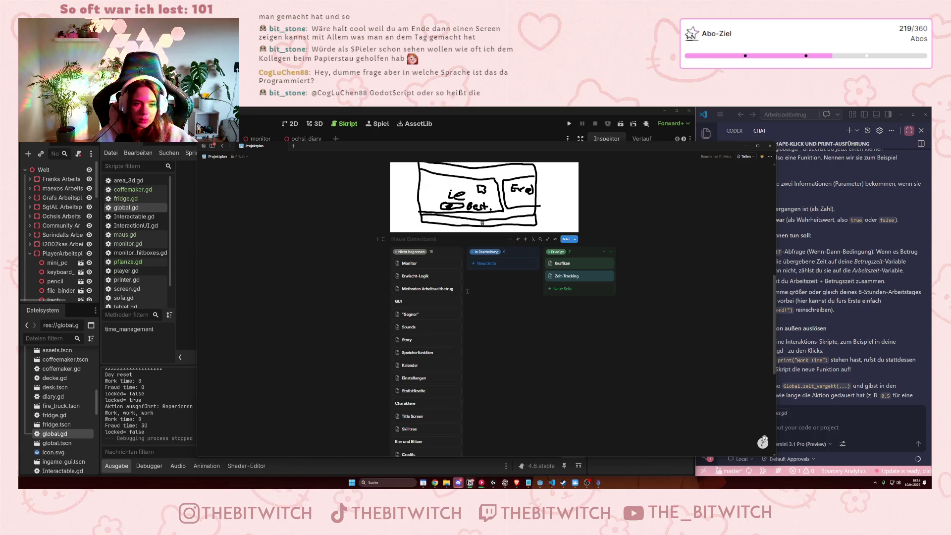
drag(409, 264, 498, 268)
drag(421, 276, 503, 276)
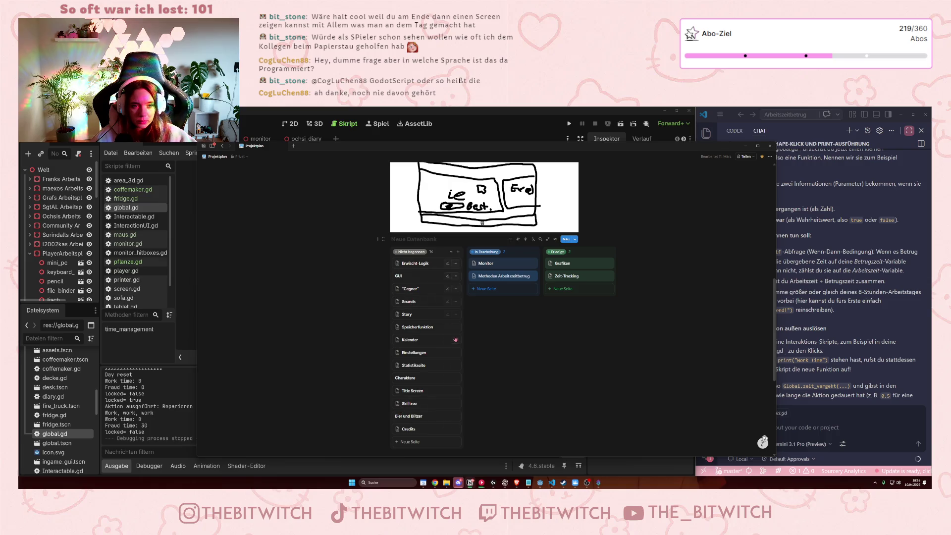
mouse_move(407, 277)
mouse_down()
mouse_move(496, 303)
mouse_move(497, 291)
mouse_up()
Peek at the GUI page, close it, and drag the Notion window aside to reveal global.gd.
click(497, 291)
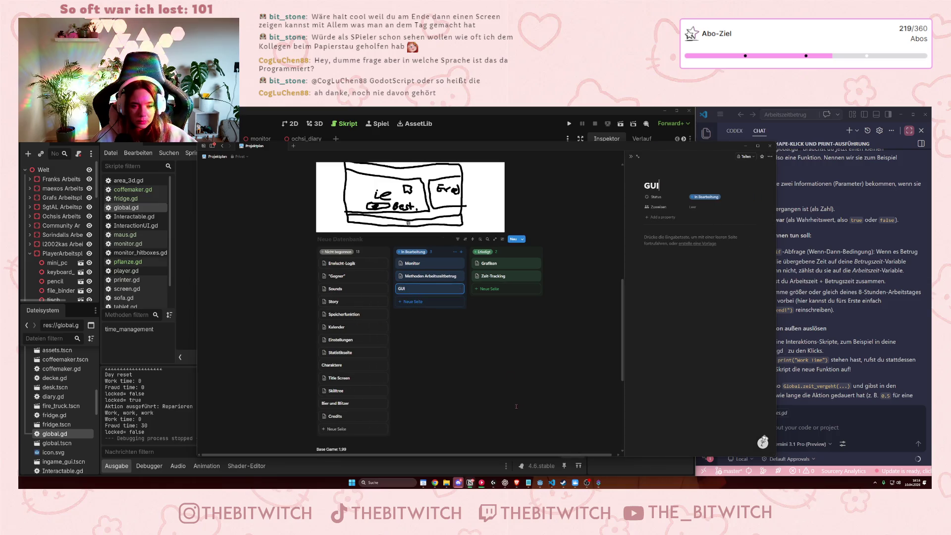
click(631, 164)
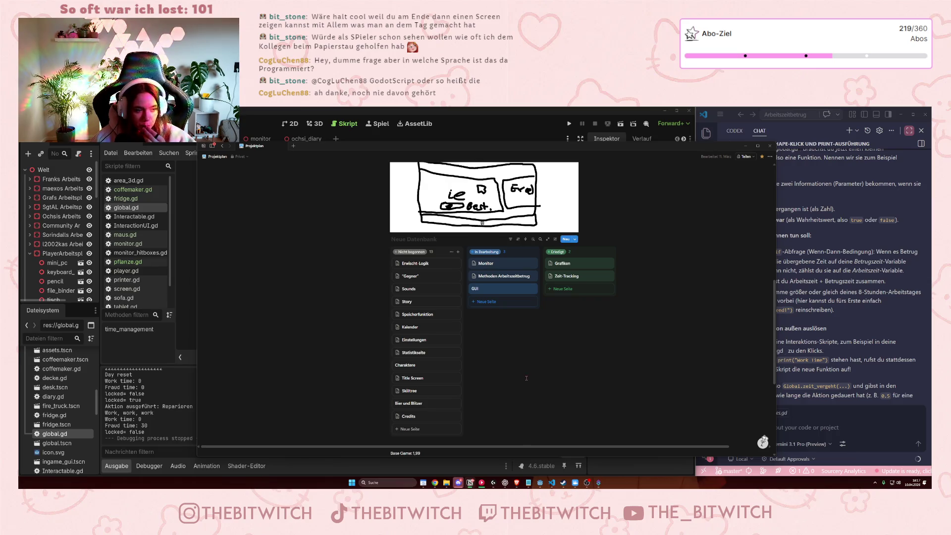
mouse_move(383, 150)
mouse_down()
mouse_move(603, 184)
mouse_move(560, 173)
mouse_up()
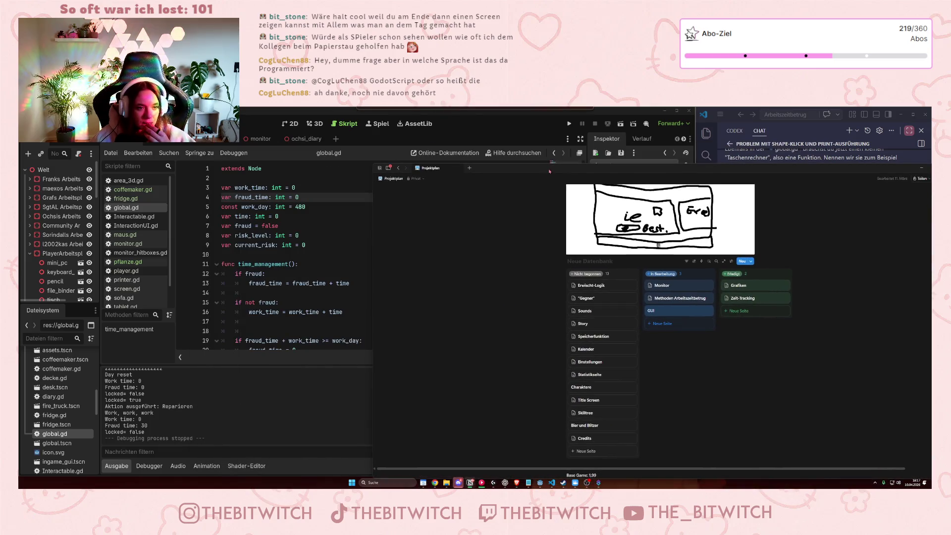
scroll(307, 235, down, 3)
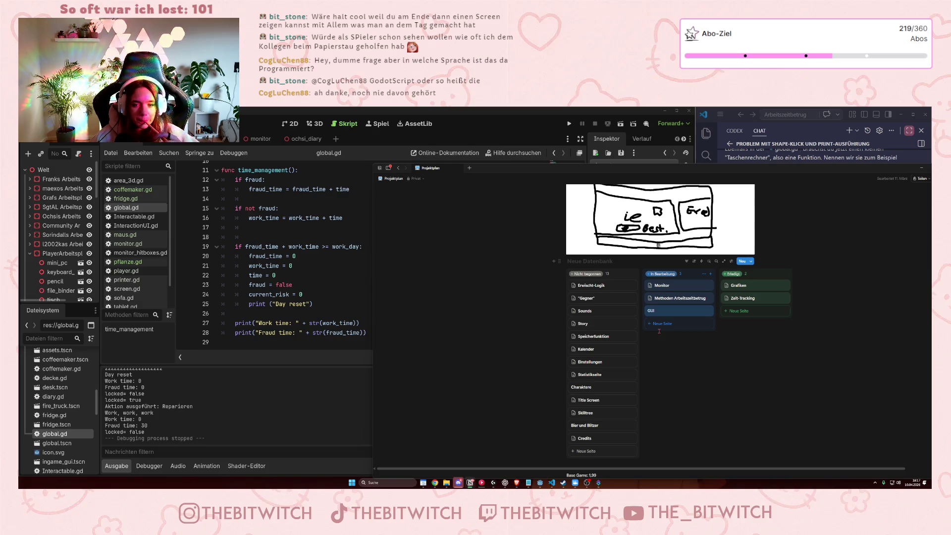
Peek at the Story page, close it, and drag Story into the In Bearbeitung column.
click(594, 325)
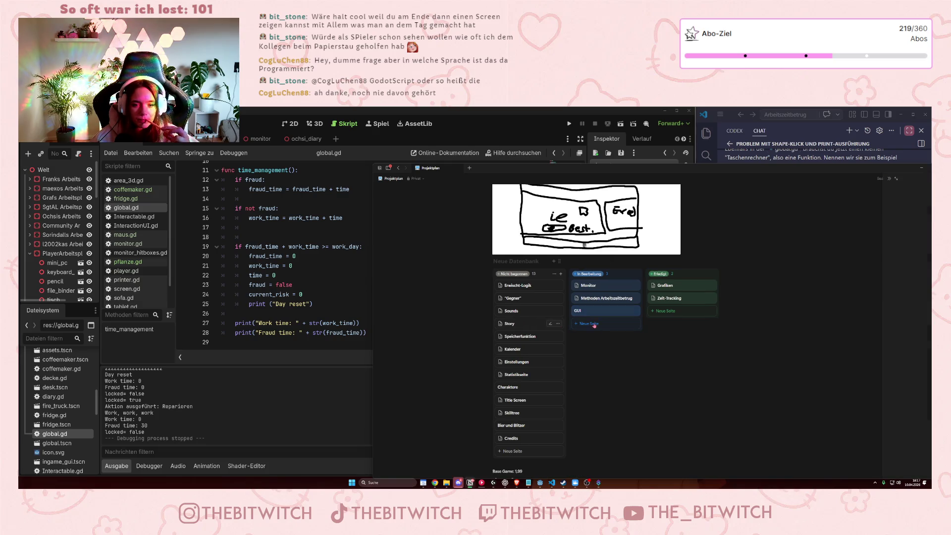
click(806, 179)
mouse_move(609, 324)
mouse_down()
mouse_move(684, 324)
mouse_move(754, 308)
mouse_move(708, 336)
mouse_move(688, 329)
mouse_up()
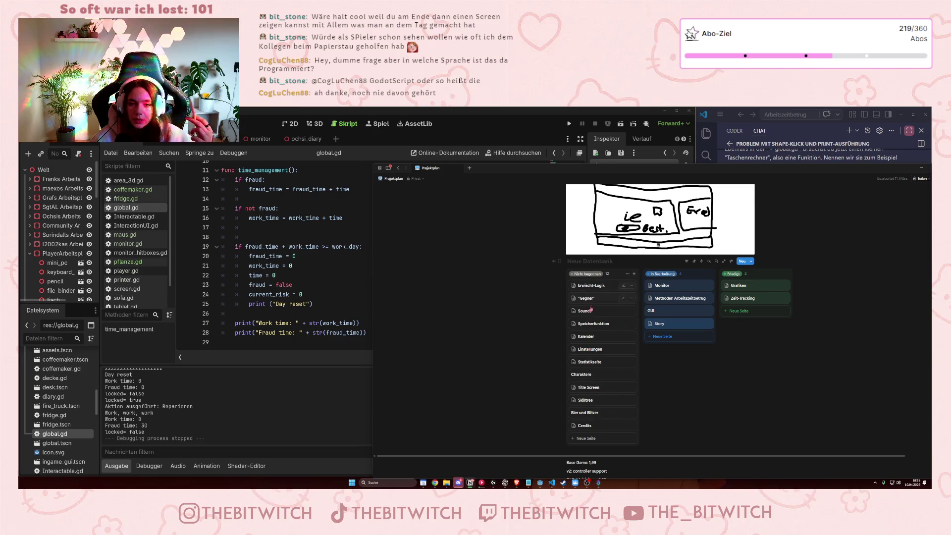
On the Statistikseite page, add a line ending 'auflistung der Aktionen', then close the page.
click(600, 362)
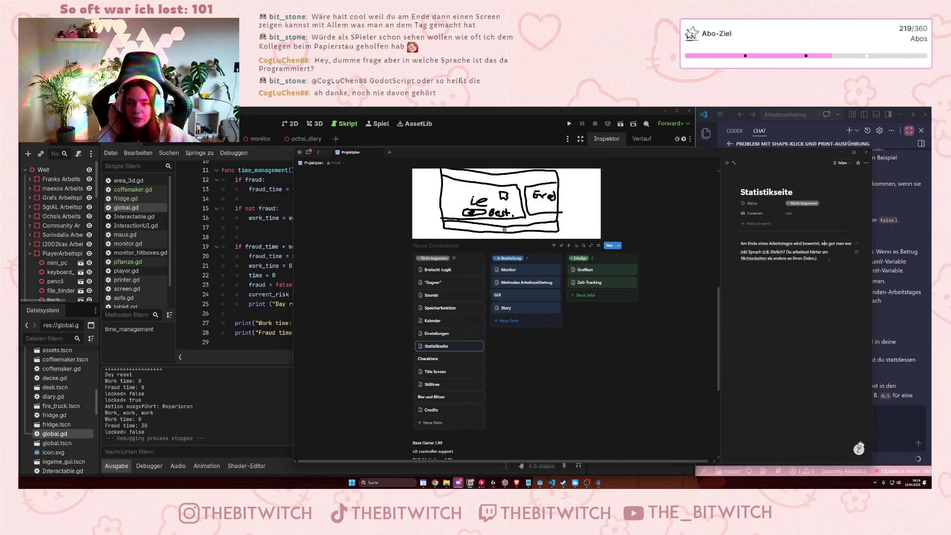
text())
key(Return)
text(Anzeige, w)
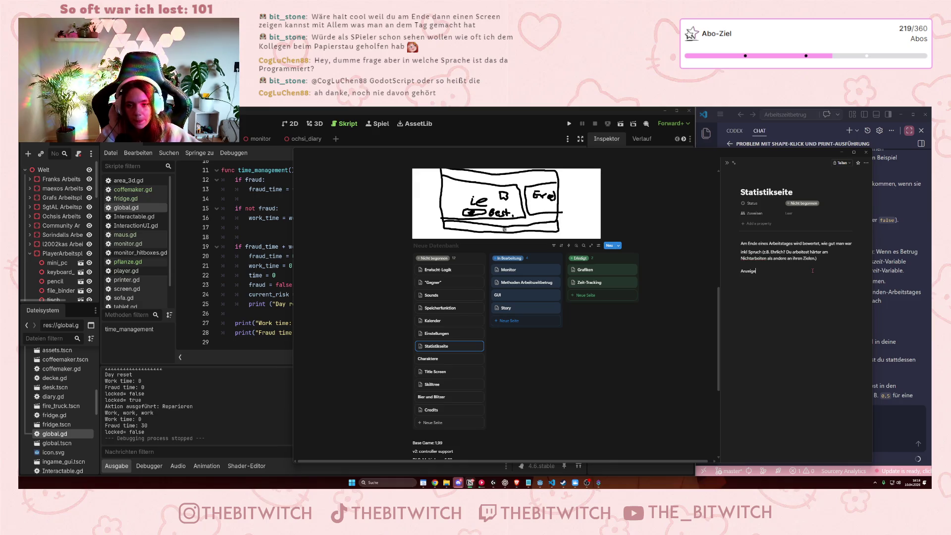
text(ie der Arbeitstag)
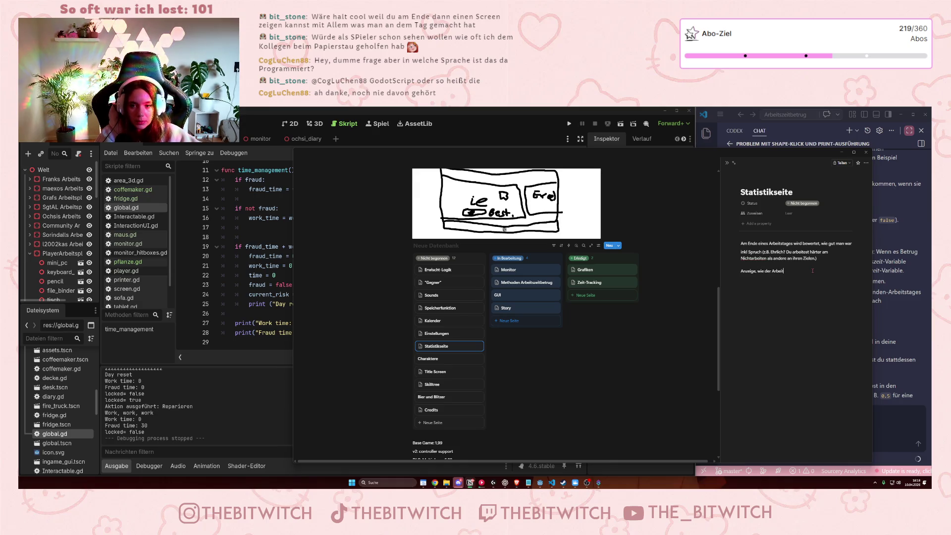
text( ablief (mit)
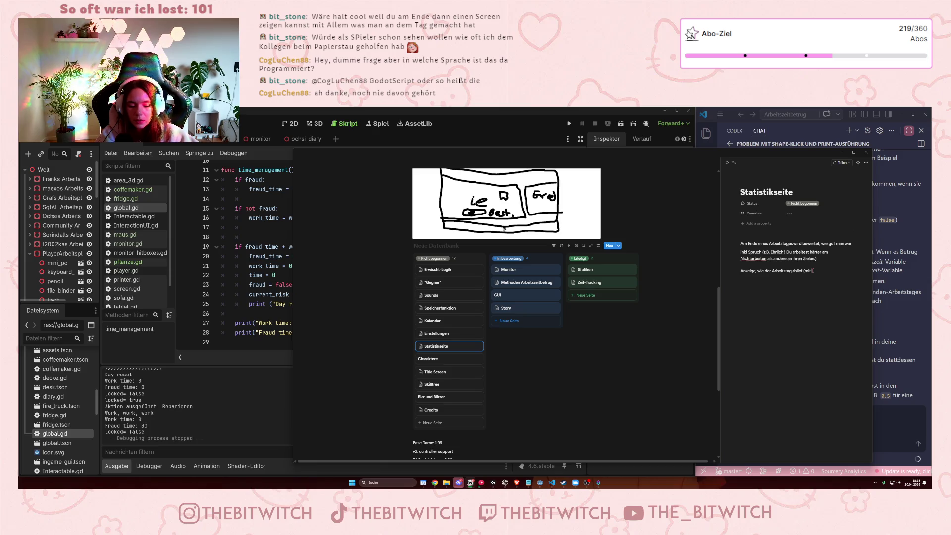
text(auflis)
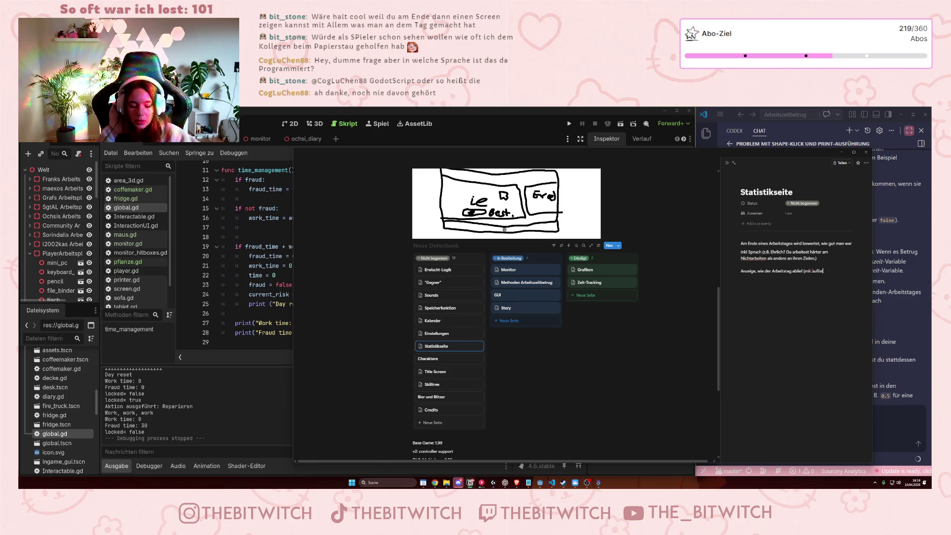
text(tung de)
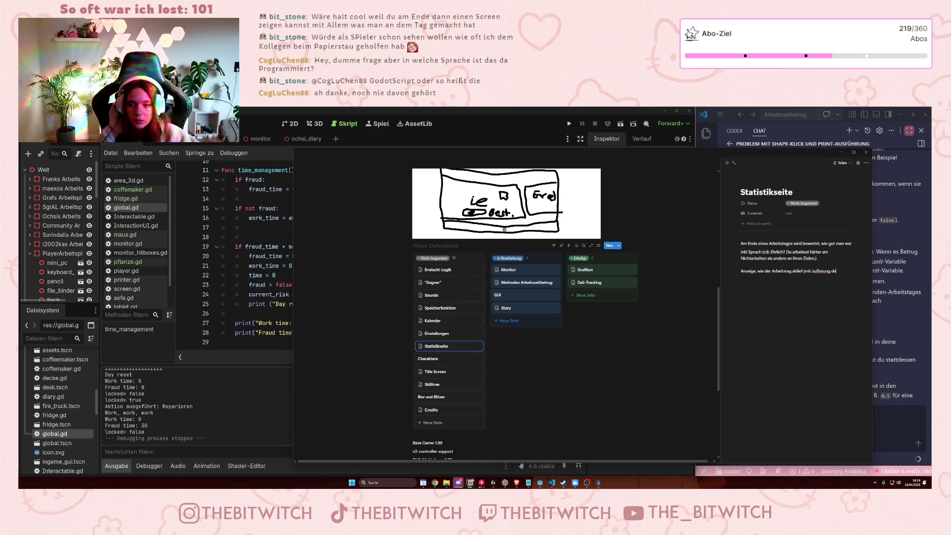
text(r Aktionen)
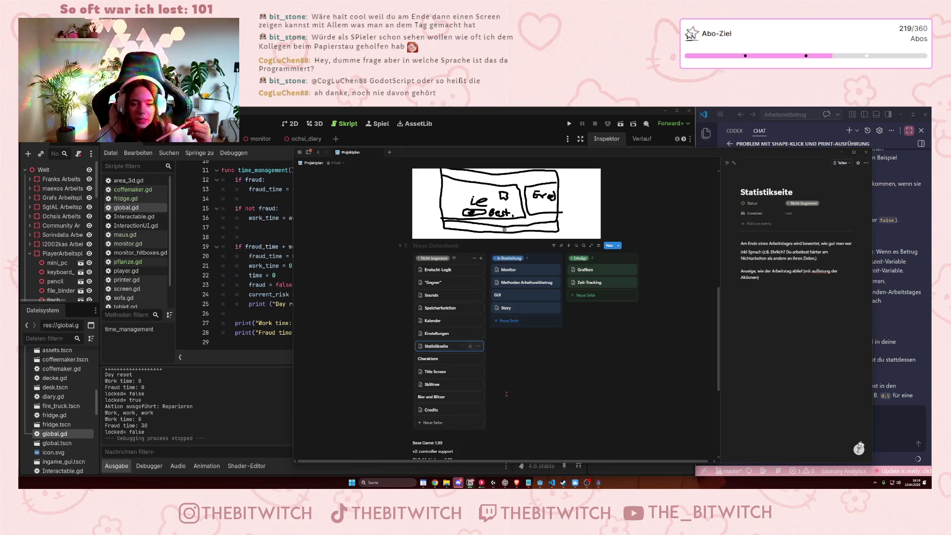
key(Escape)
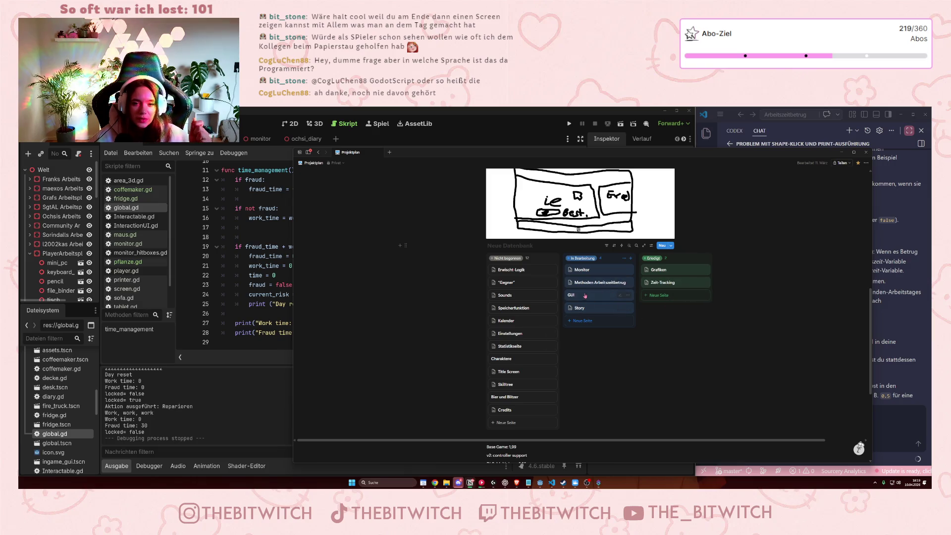
click(658, 270)
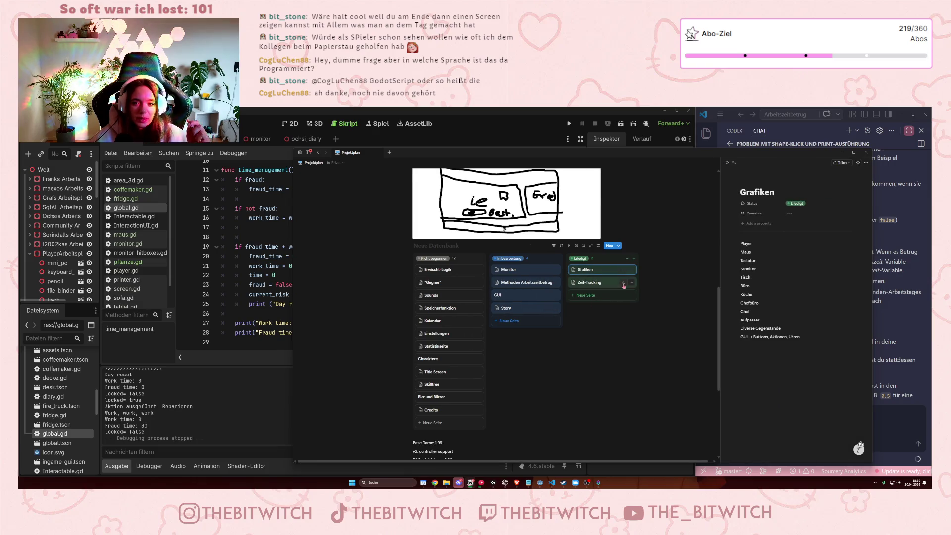
Retitle the Grafiken page to 'Assets/Grafiken' and close it back to the board.
click(781, 191)
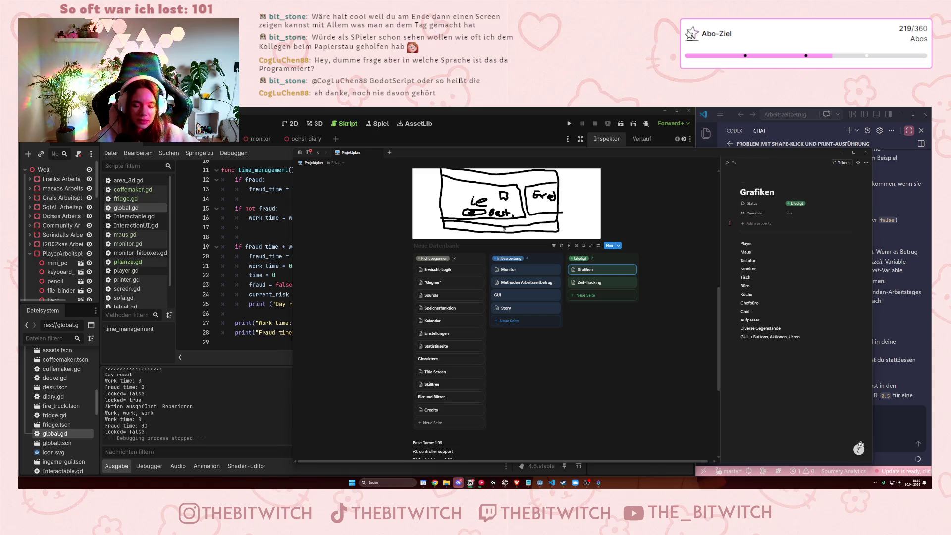
text(Astes)
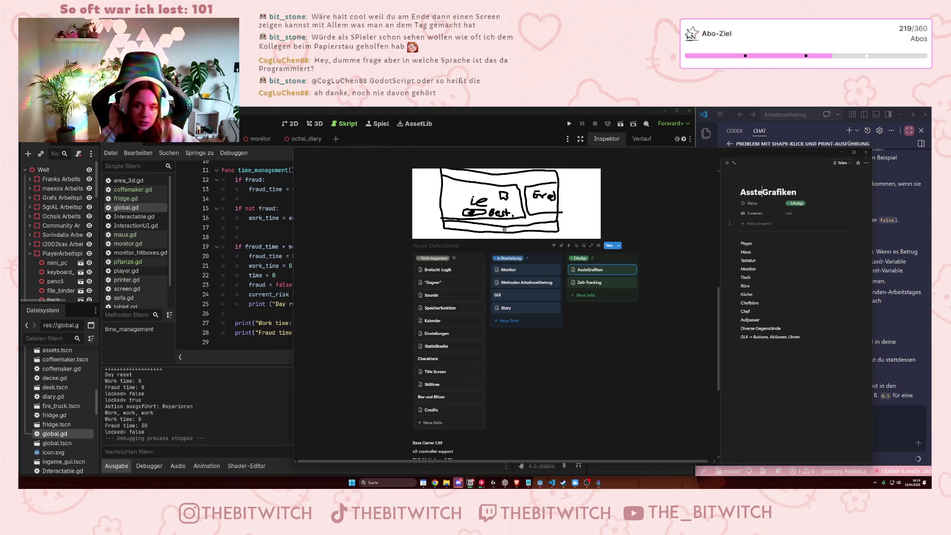
key(BackSpace)
key(BackSpace)
key(BackSpace)
text(sets)
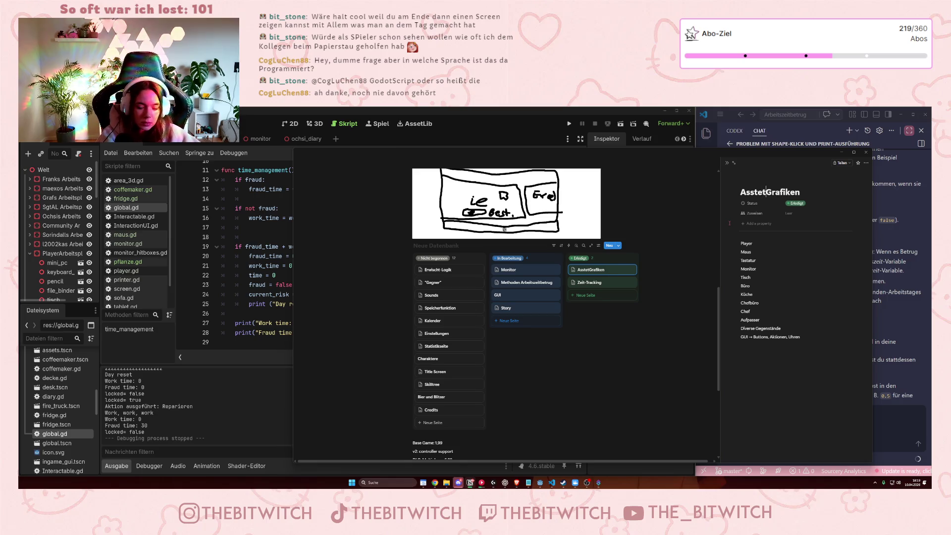
text(/)
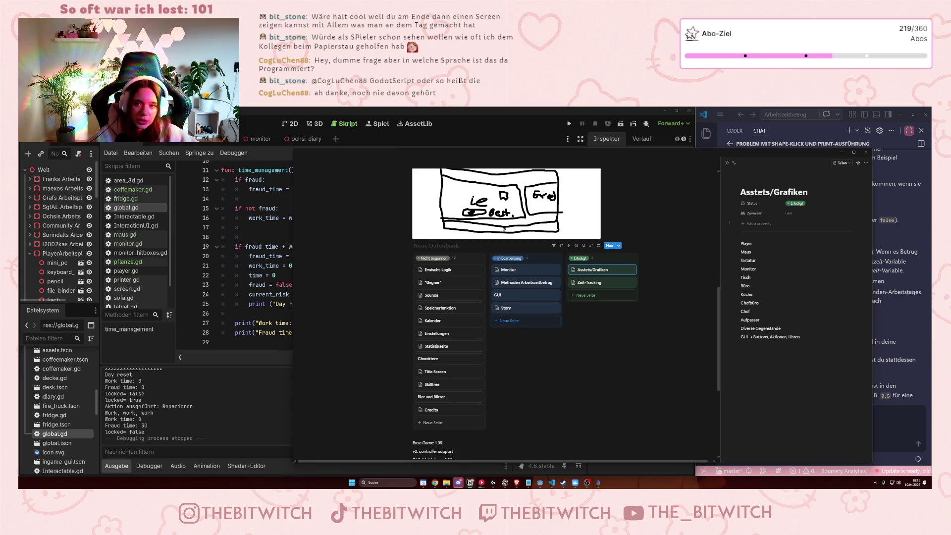
click(538, 366)
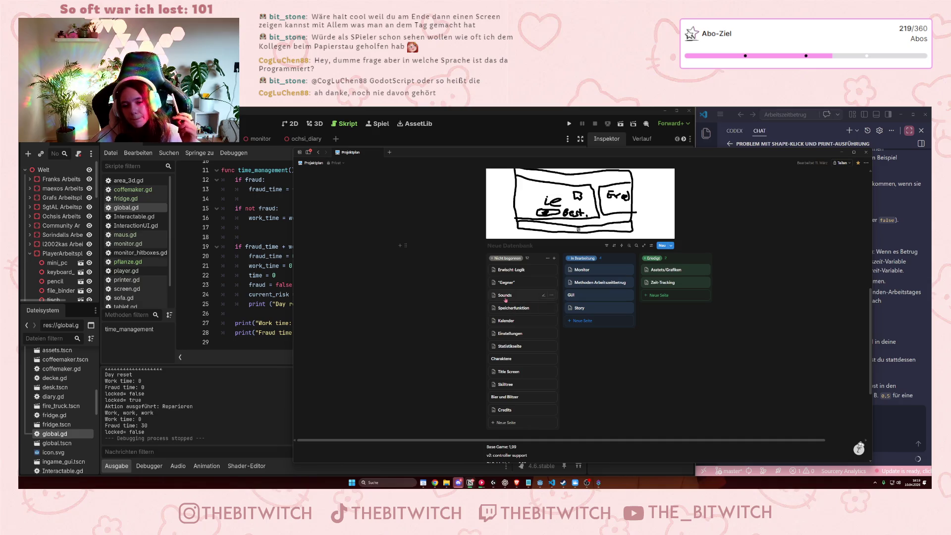
Switch from the Notion board back to the Godot editor showing global.gd.
click(256, 266)
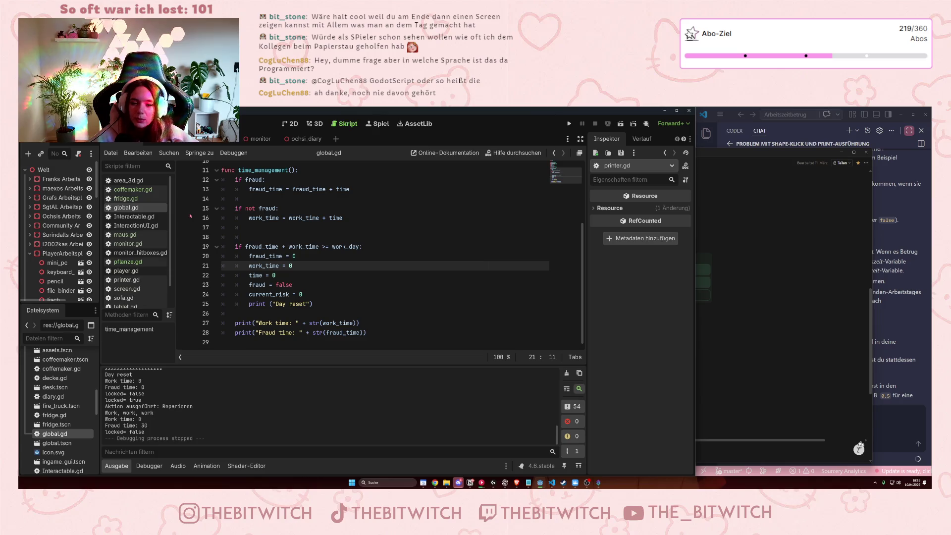
Run the game, walk to the desk phone, use it to chat with colleagues, then step back.
click(569, 123)
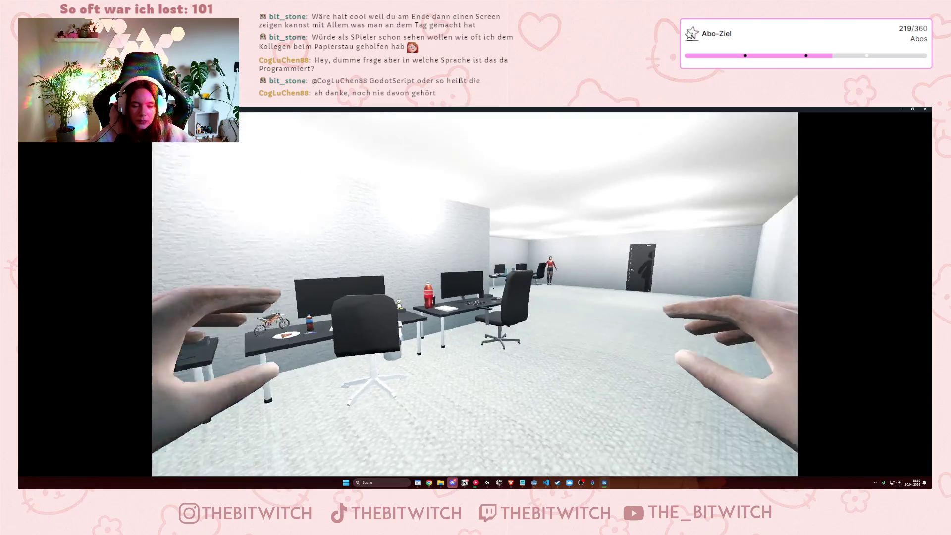
key(w)
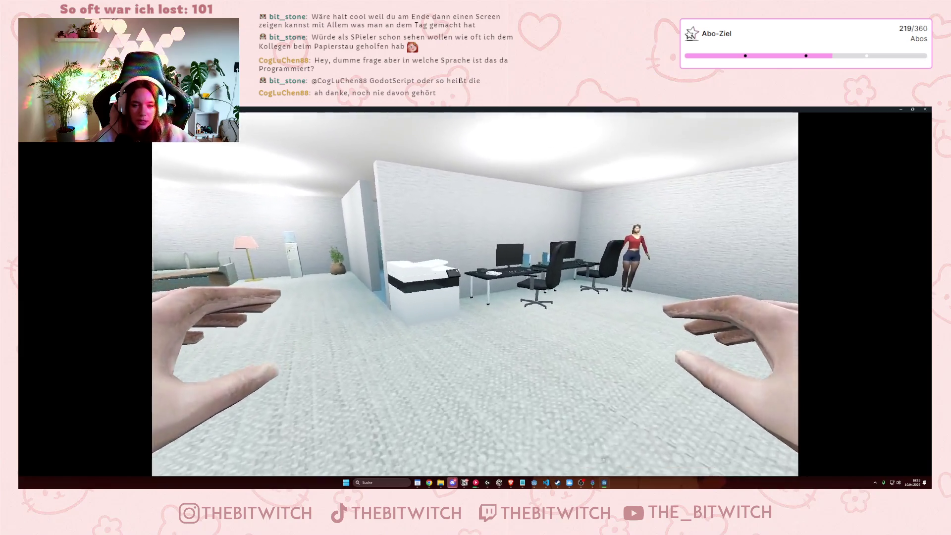
key(e)
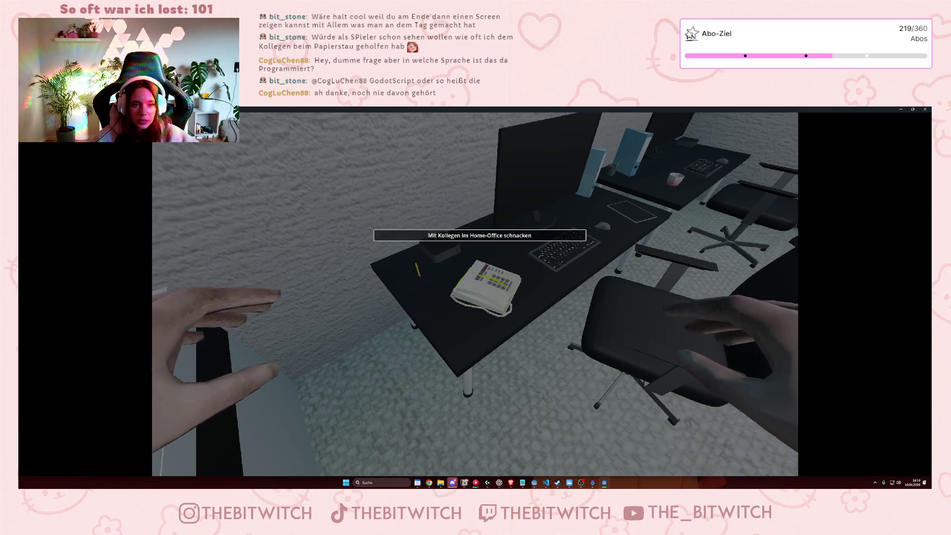
key(s)
key(s)
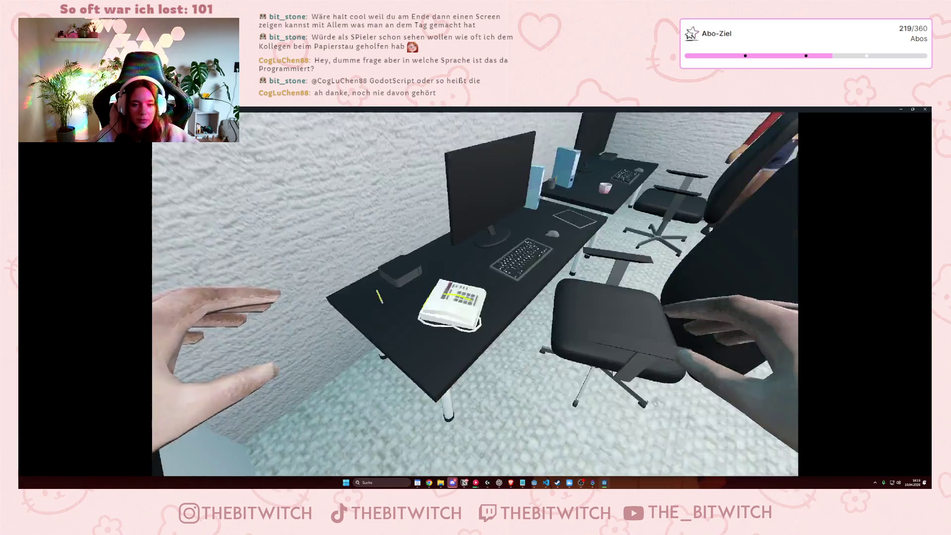
key(w)
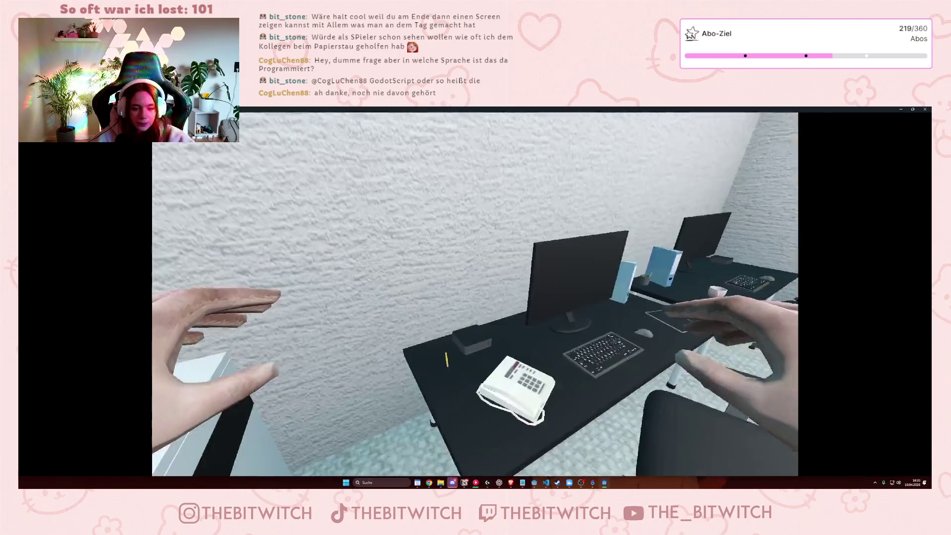
On the Methoden Arbeitszeitbetrug page, overwrite the bold line above the task table with 'Animation der Methoden'.
key(alt+Tab)
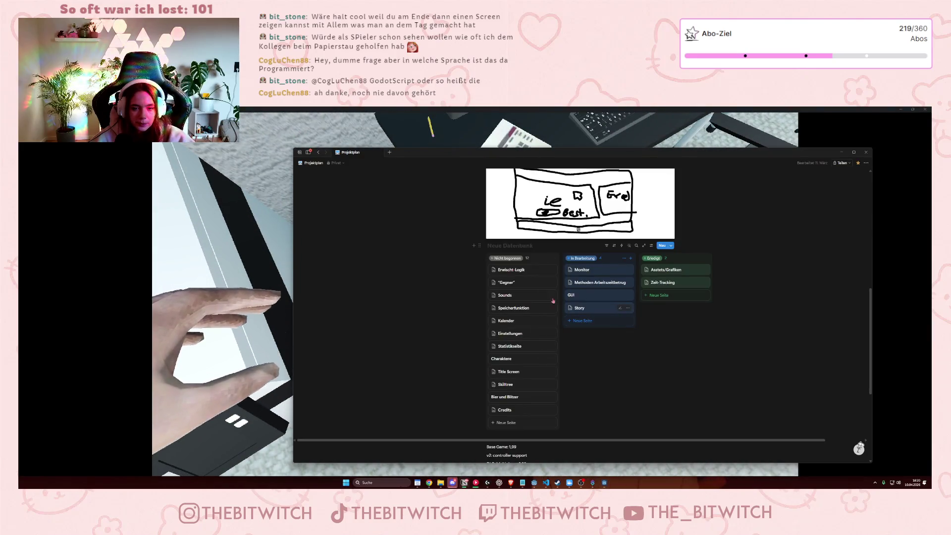
scroll(571, 361, up, 1)
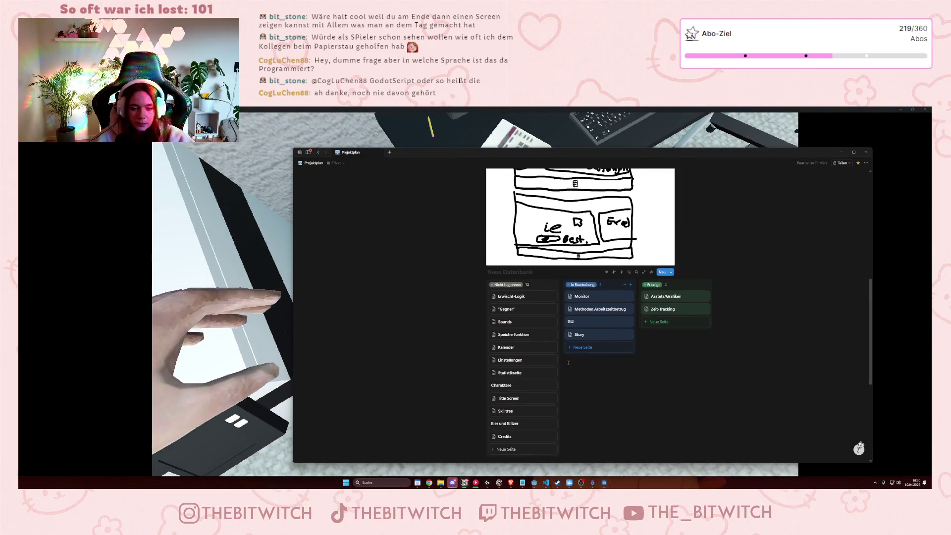
click(589, 309)
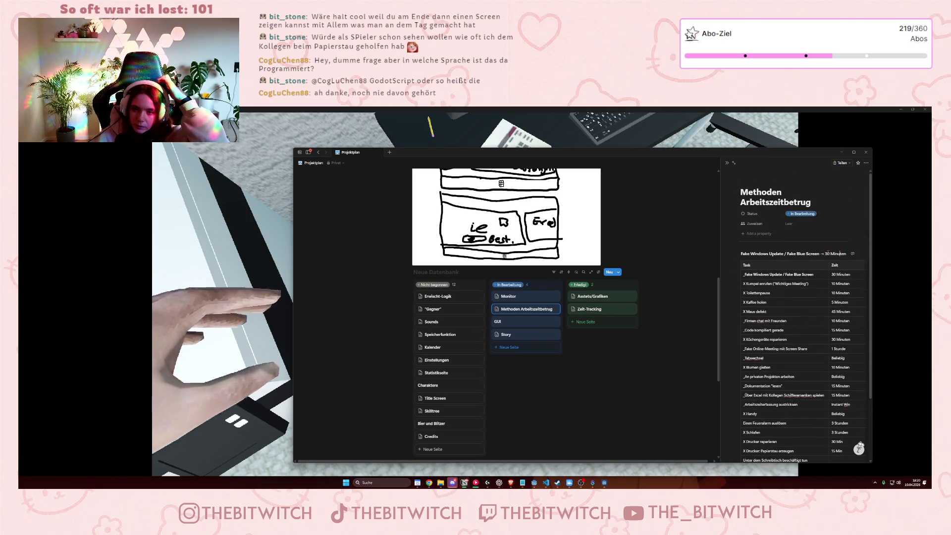
drag(846, 254, 742, 253)
key(BackSpace)
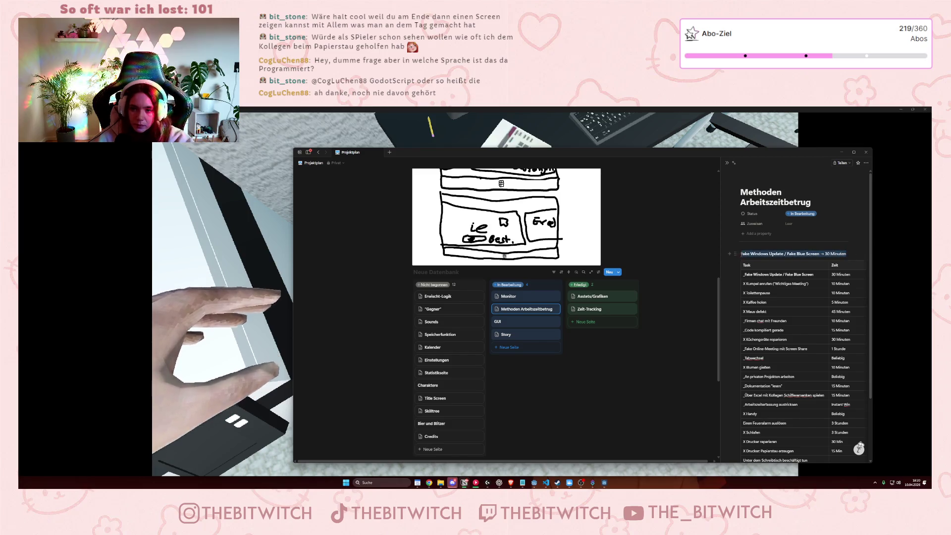
text(An)
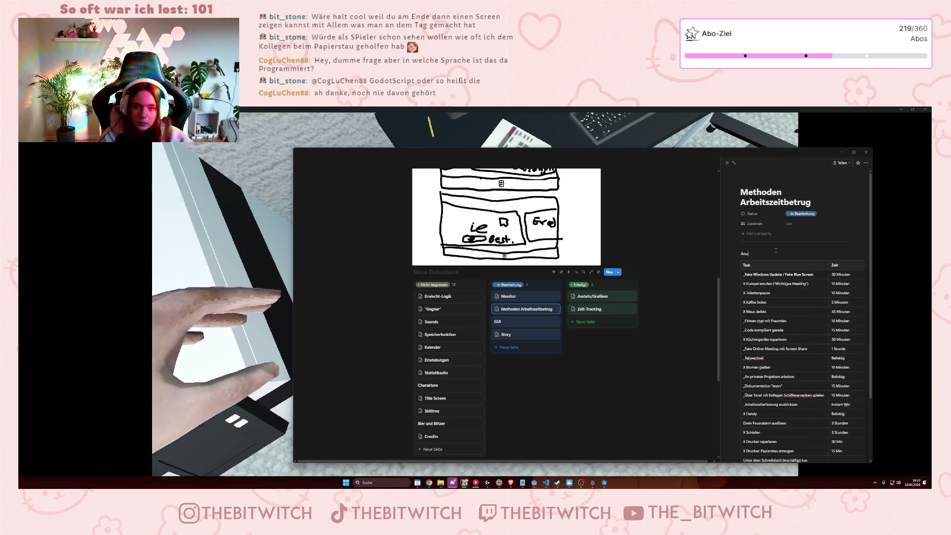
text(imation)
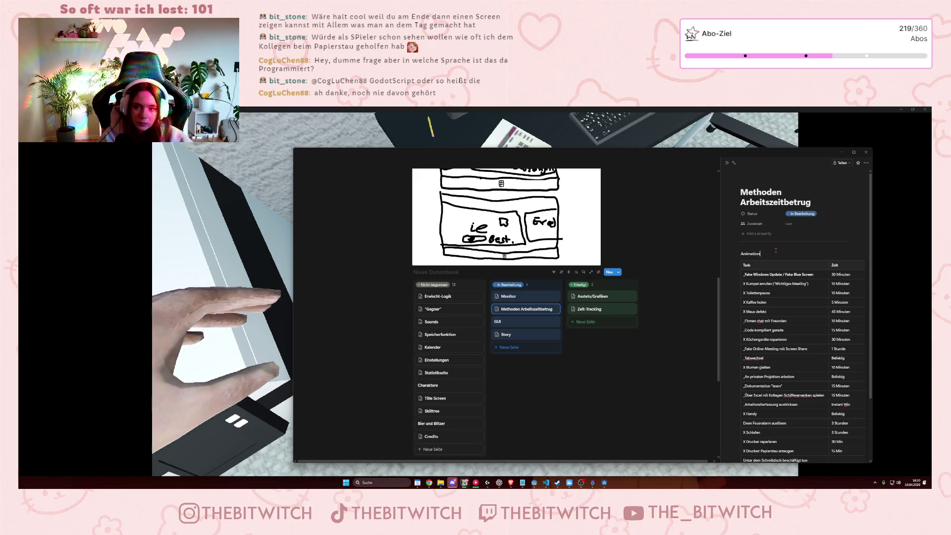
text( der Methoden)
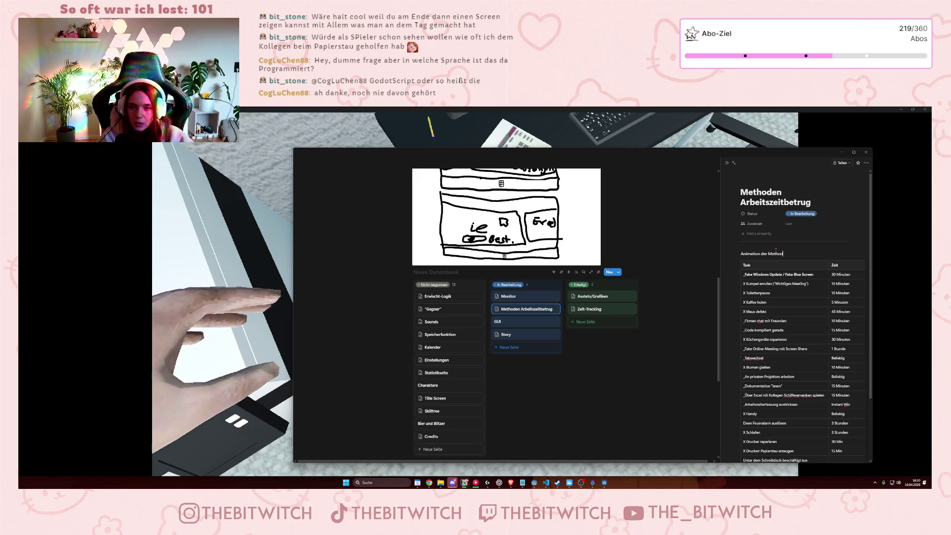
key(Escape)
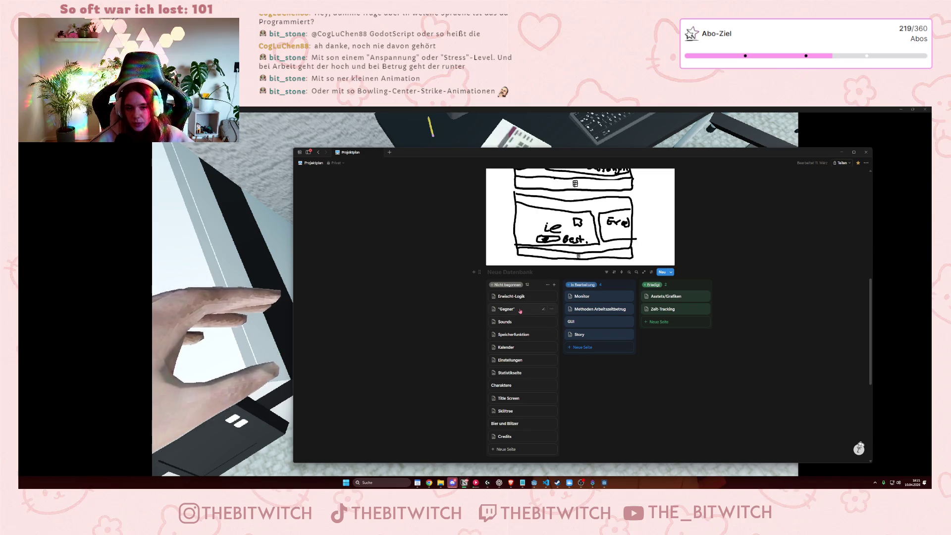
scroll(520, 301, down, 1)
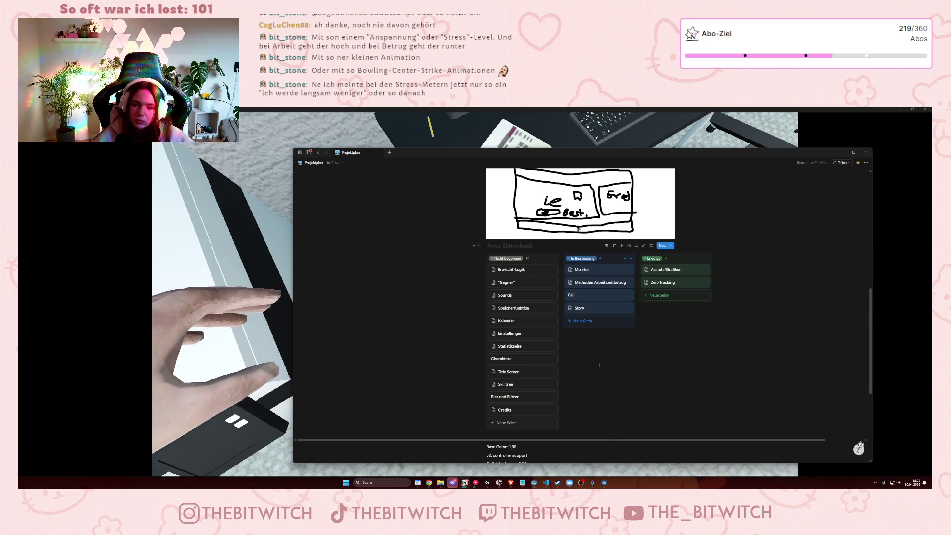
scroll(599, 366, down, 2)
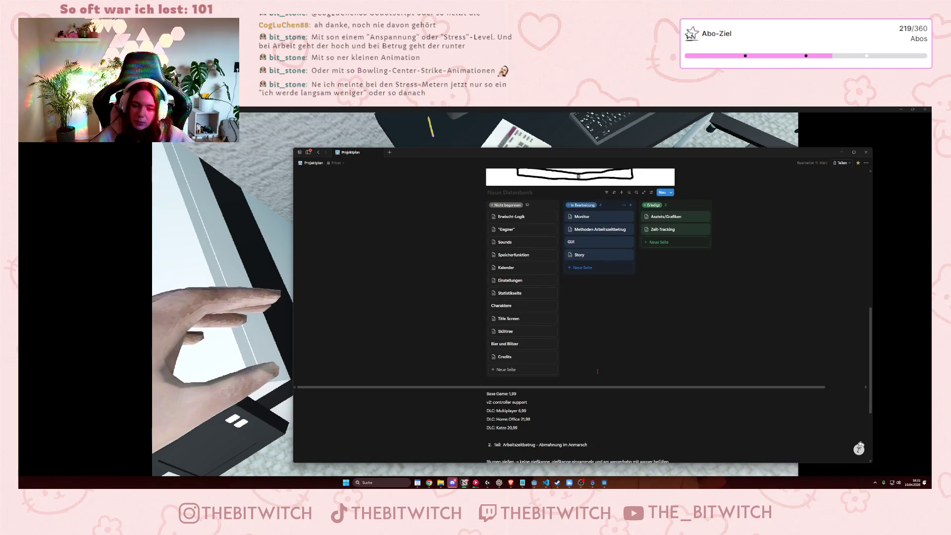
scroll(598, 371, down, 5)
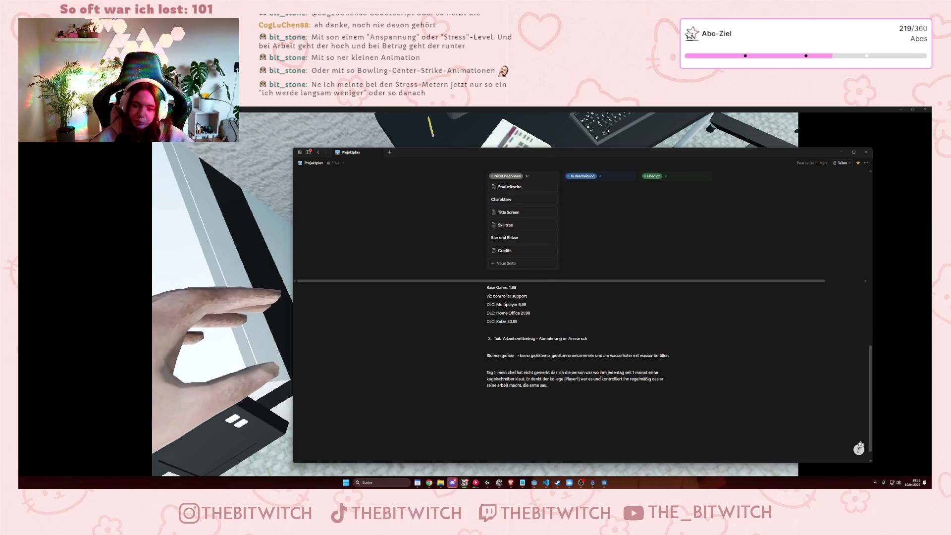
scroll(594, 373, up, 8)
scroll(641, 396, down, 4)
scroll(629, 391, up, 5)
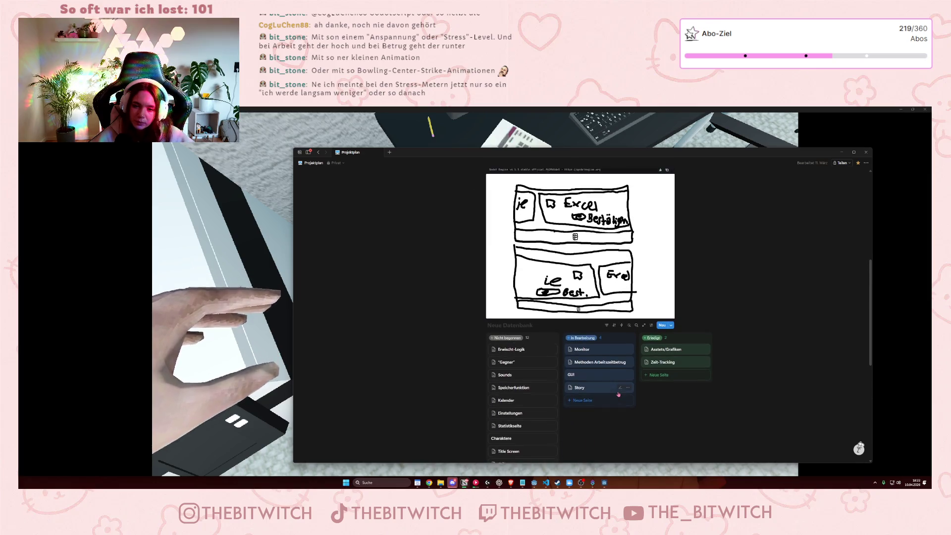
scroll(617, 391, down, 2)
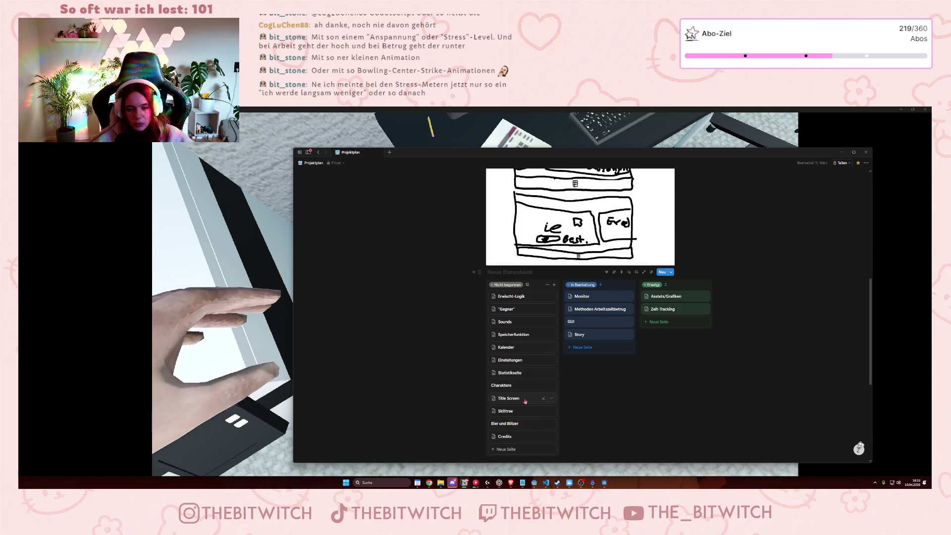
click(525, 399)
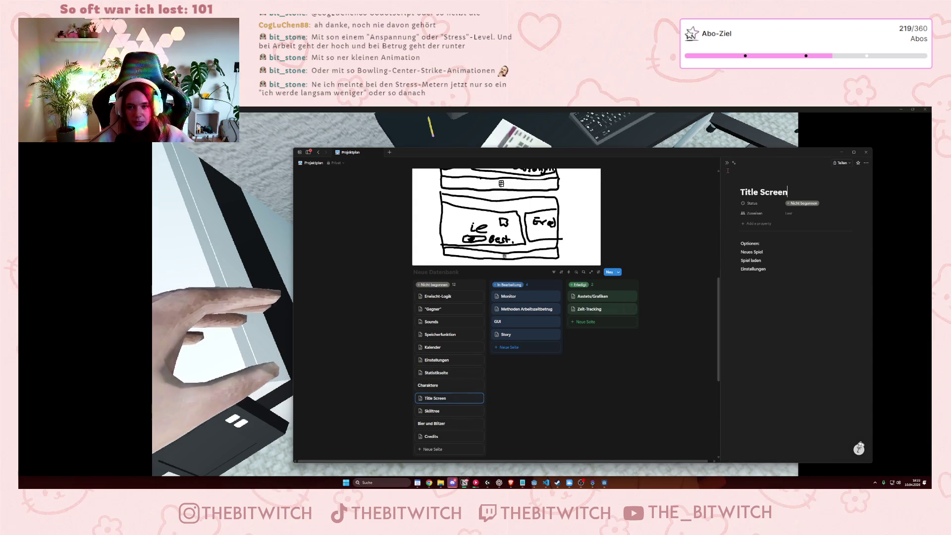
Under Gegner, change the Erwischt-Logik warning threshold from 5 catches to 3, then minimize Notion.
key(Escape)
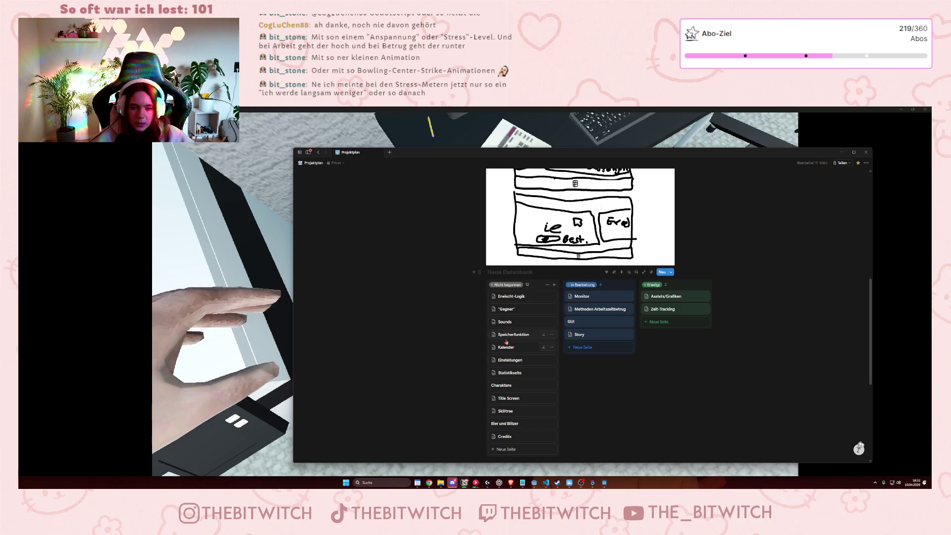
click(513, 310)
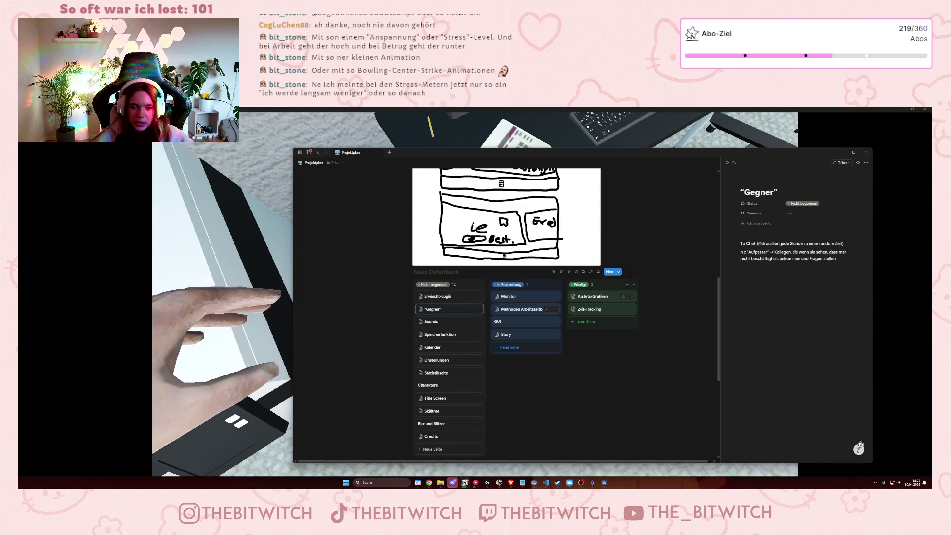
click(449, 296)
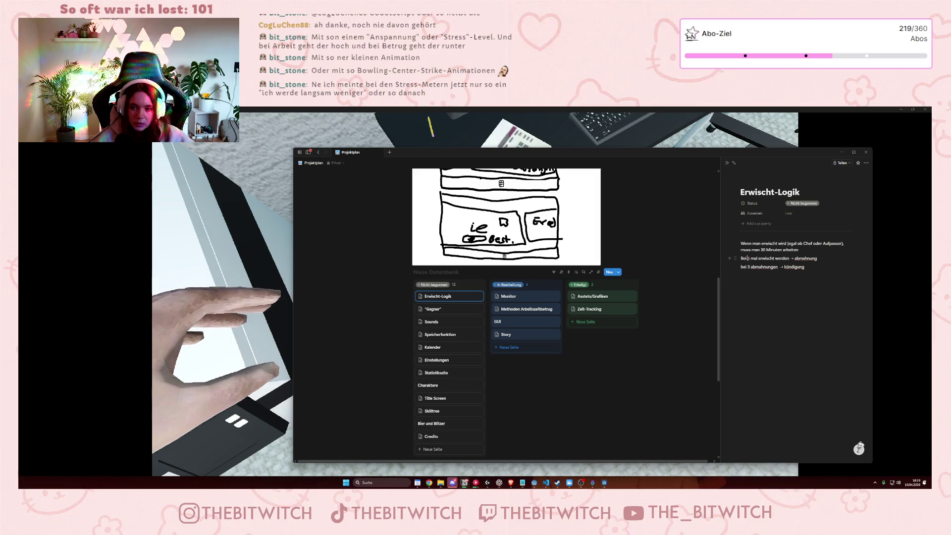
double_click(749, 258)
text(3)
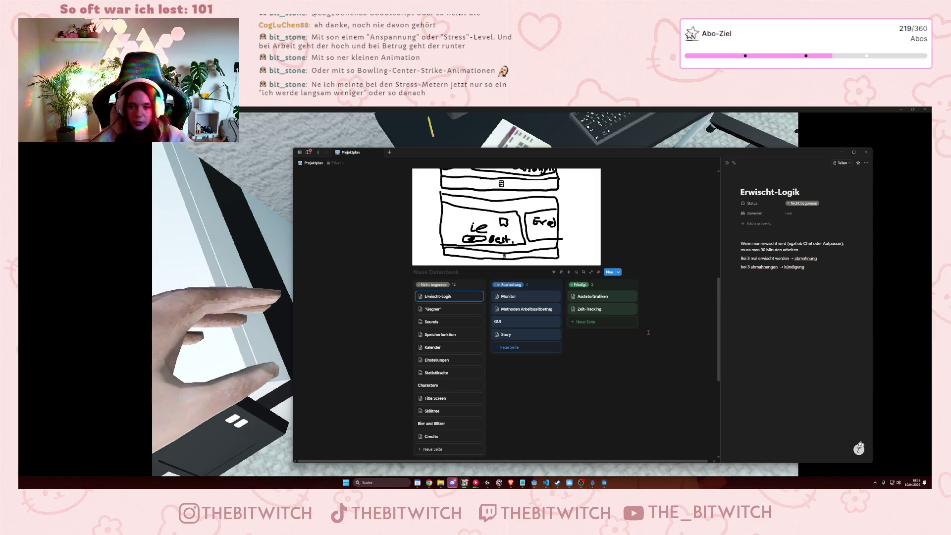
click(727, 164)
click(842, 152)
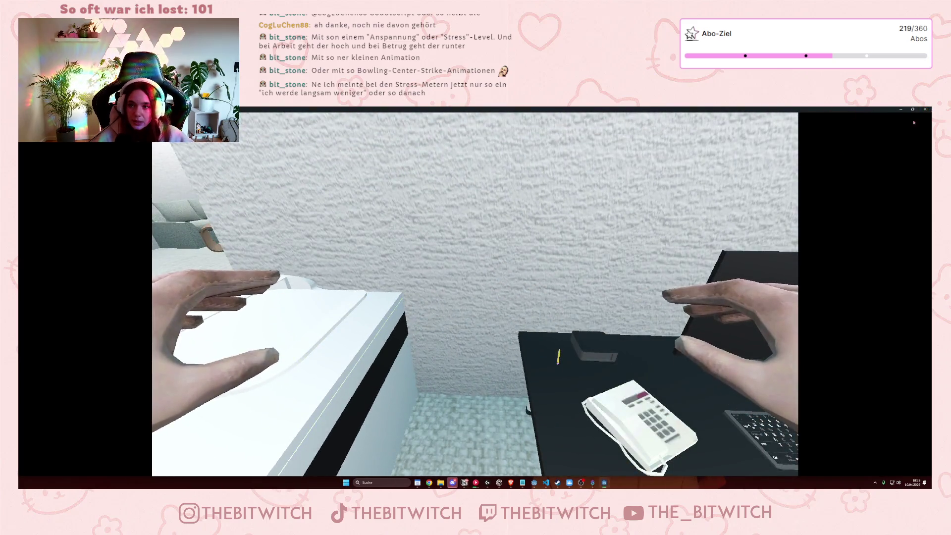
Close the running game and return to global.gd near fraud_time = 0 on line 20.
click(925, 109)
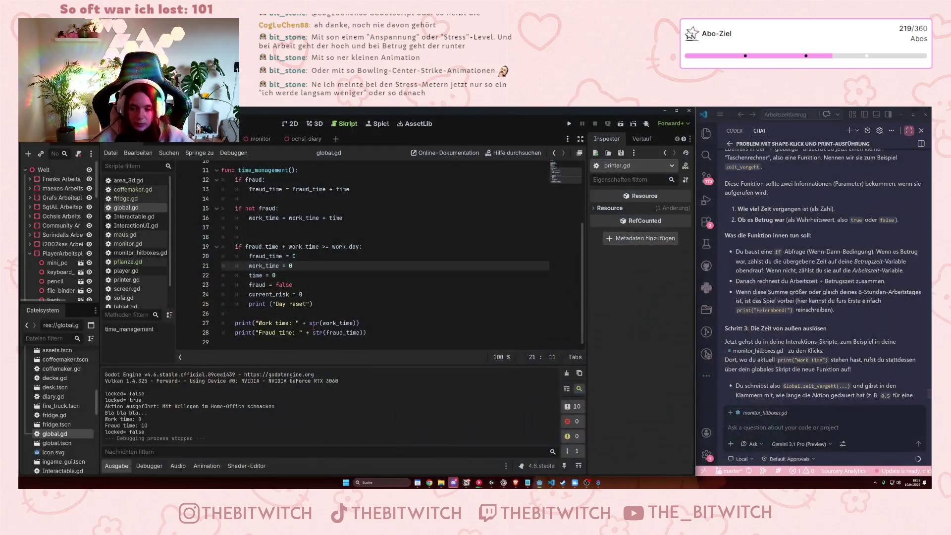
click(297, 256)
scroll(297, 292, up, 3)
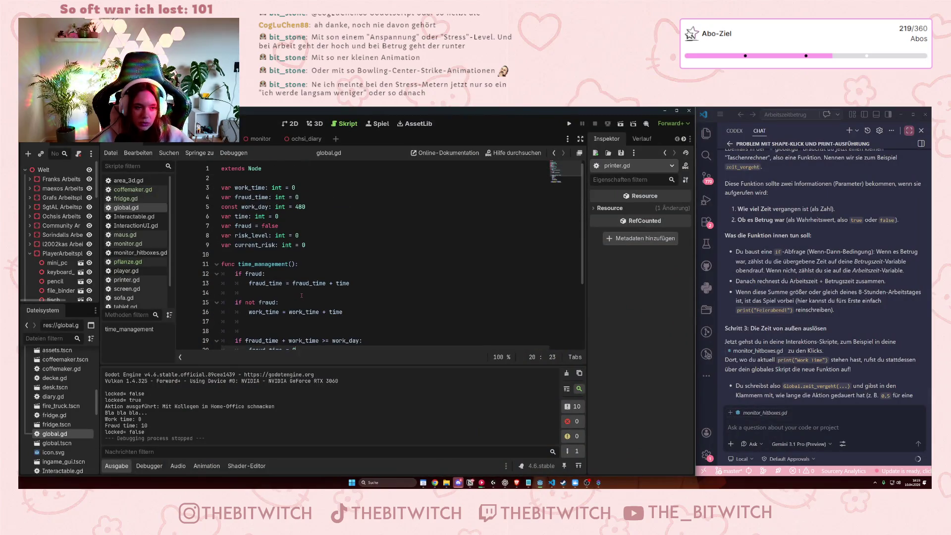
scroll(301, 295, down, 3)
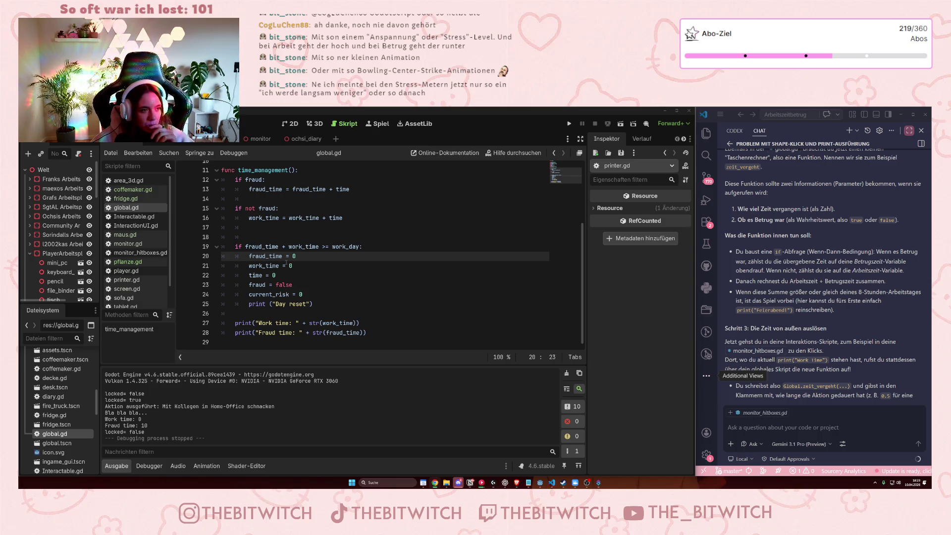
Scroll through the time_management code in global.gd and read the Copilot chat answer.
scroll(48, 267, down, 10)
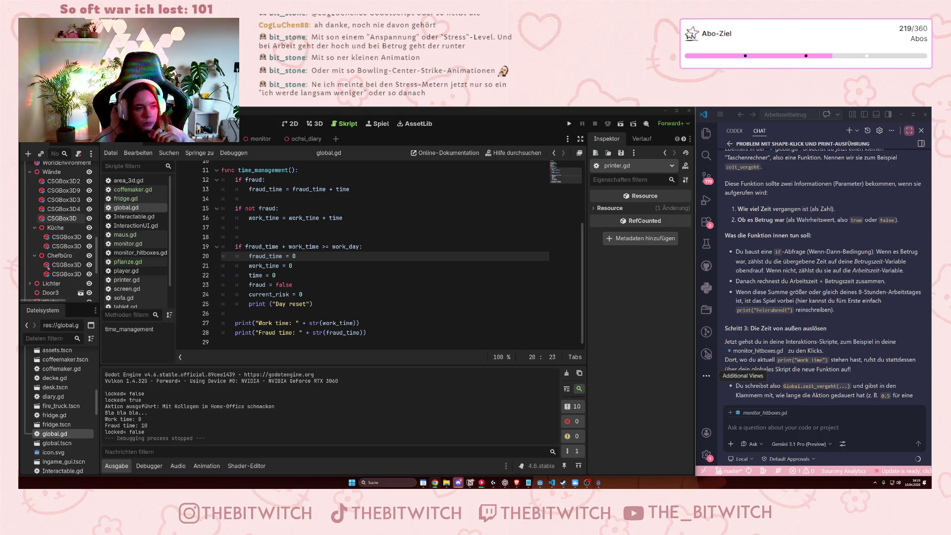
scroll(48, 267, up, 5)
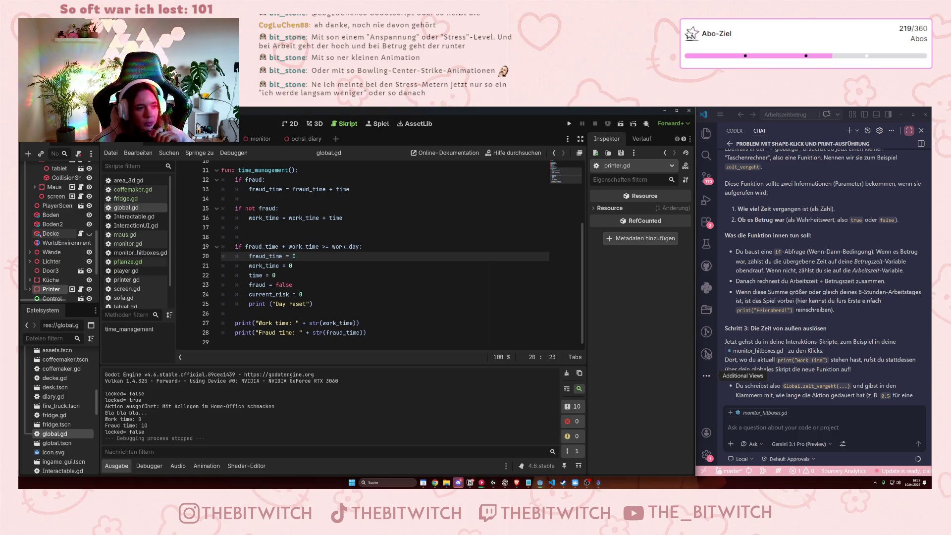
click(317, 239)
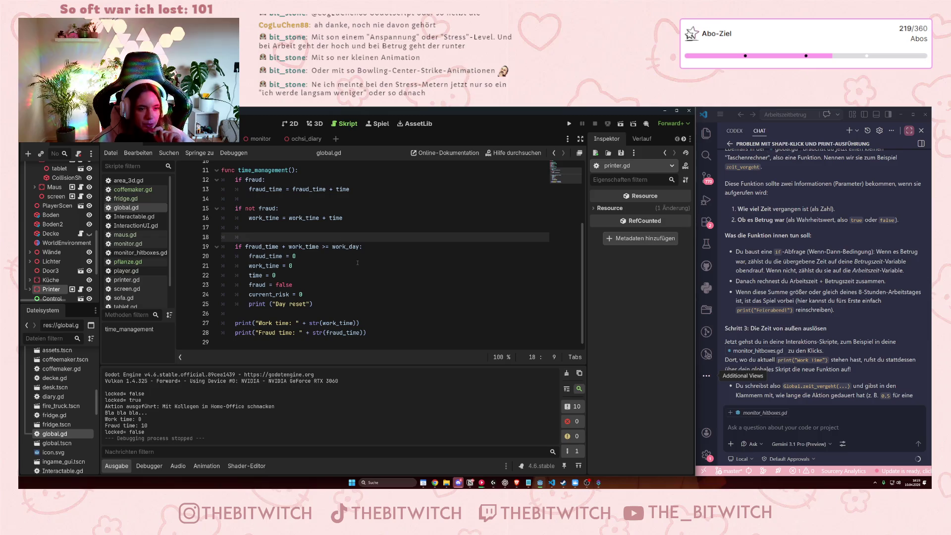
scroll(357, 262, up, 3)
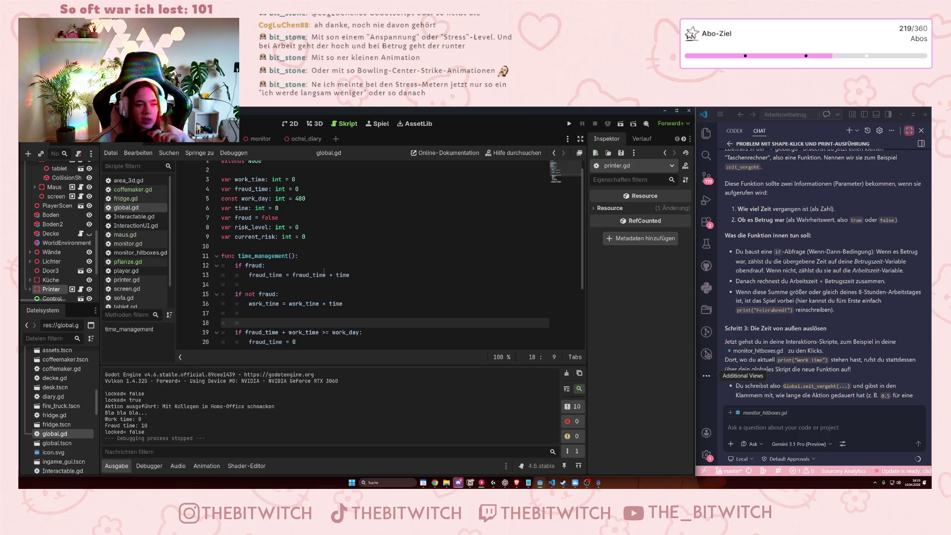
scroll(787, 302, down, 2)
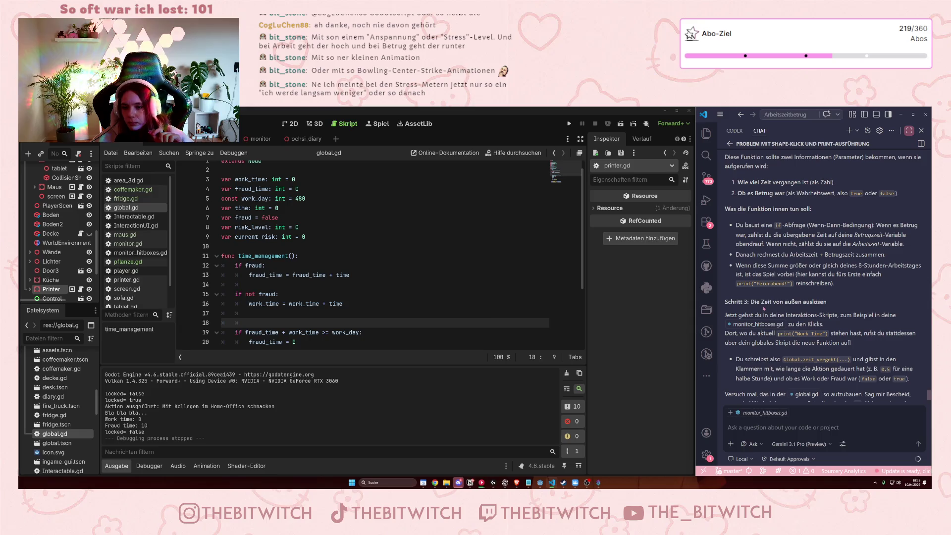
scroll(766, 309, down, 1)
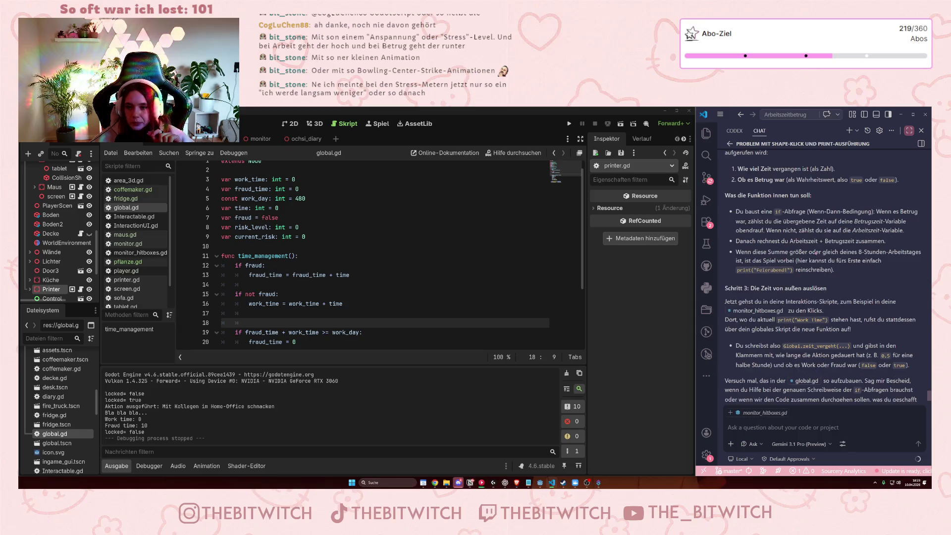
scroll(793, 264, down, 2)
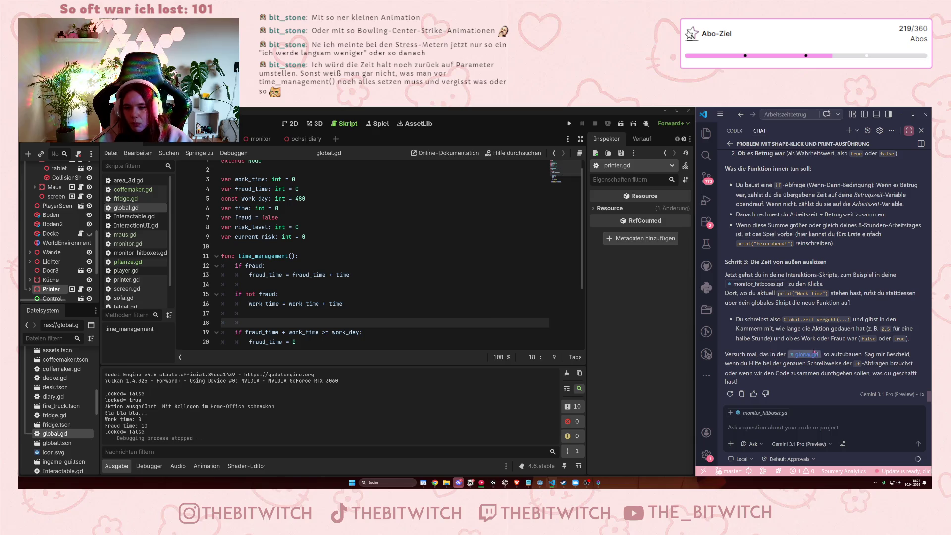
Draft a chat message asking to save each action's title, duration and type (work/fraud) per workday.
click(801, 422)
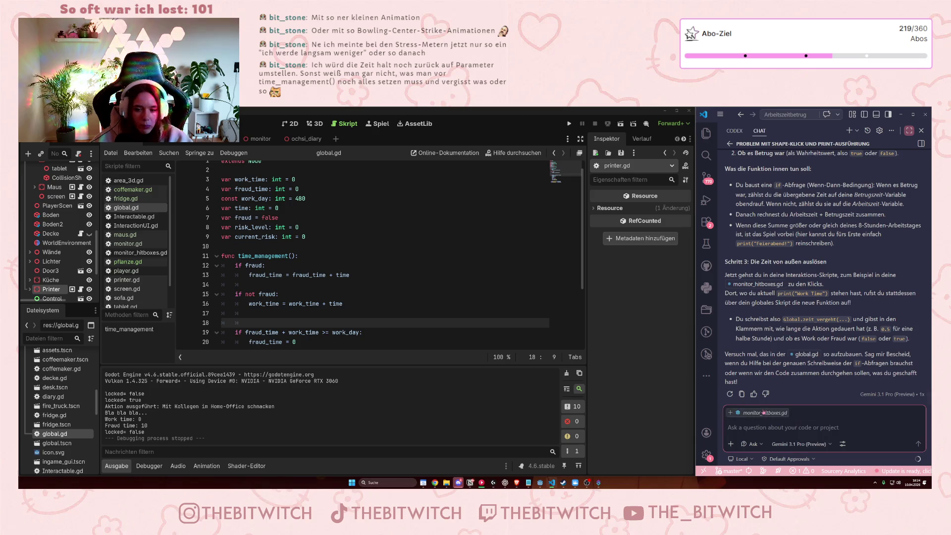
text(okay, do)
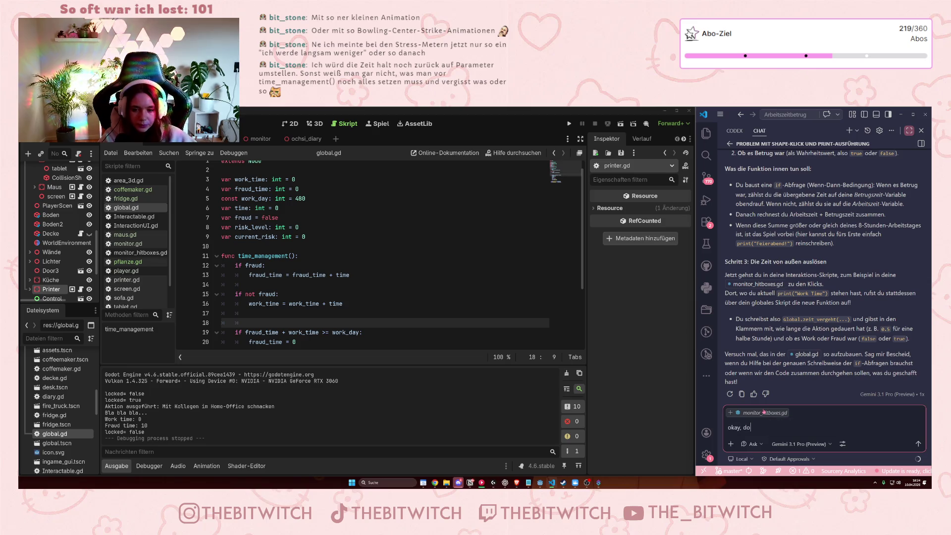
text(ne. jetzt)
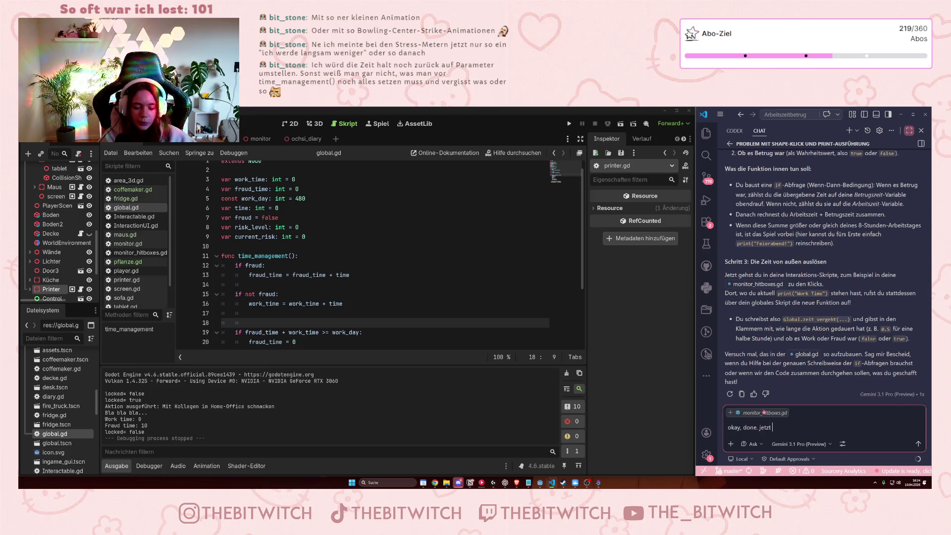
text(will ich)
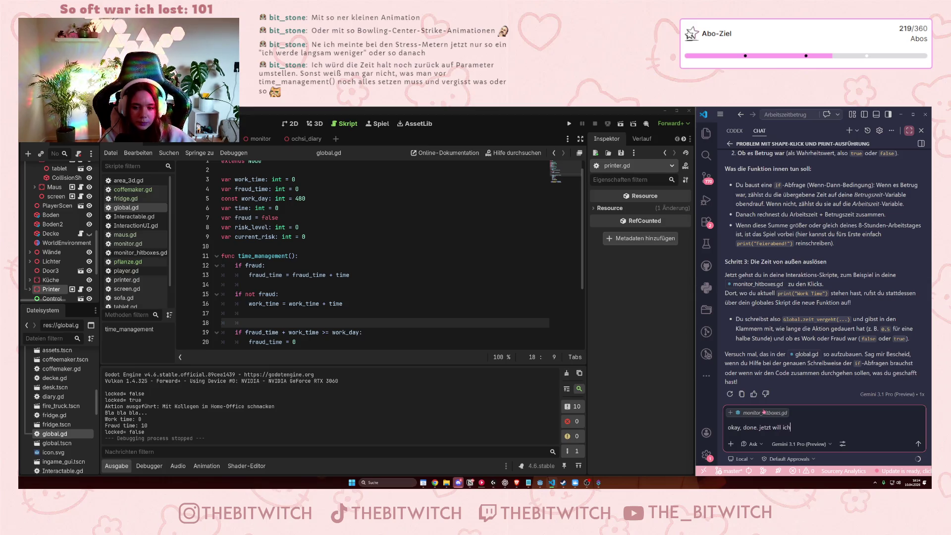
text(, dass alle)
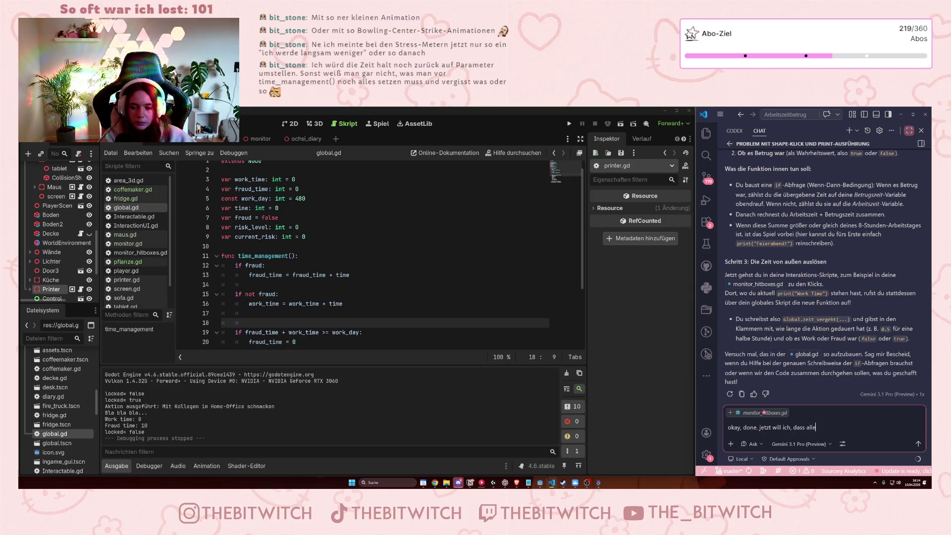
text( ausgeführ)
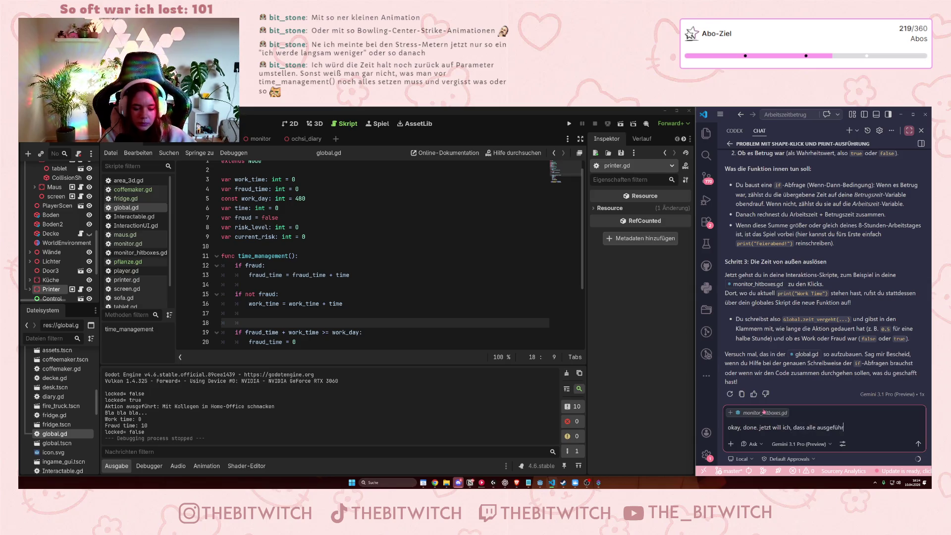
text(ten akt)
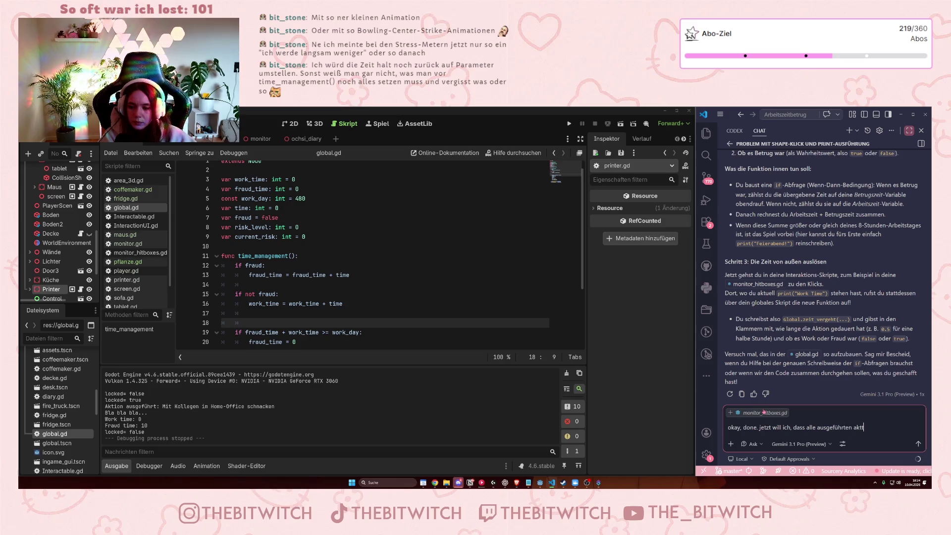
text(ionen)
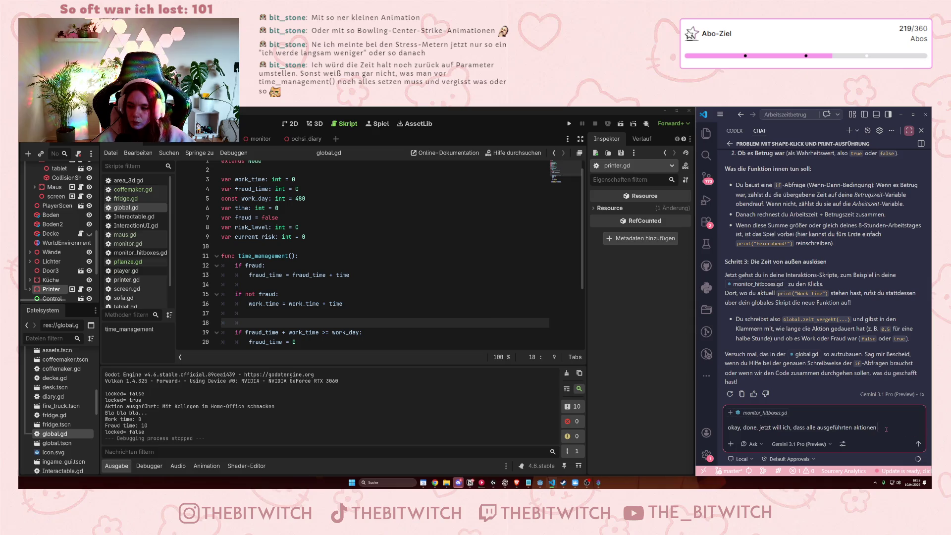
key(BackSpace)
text(,)
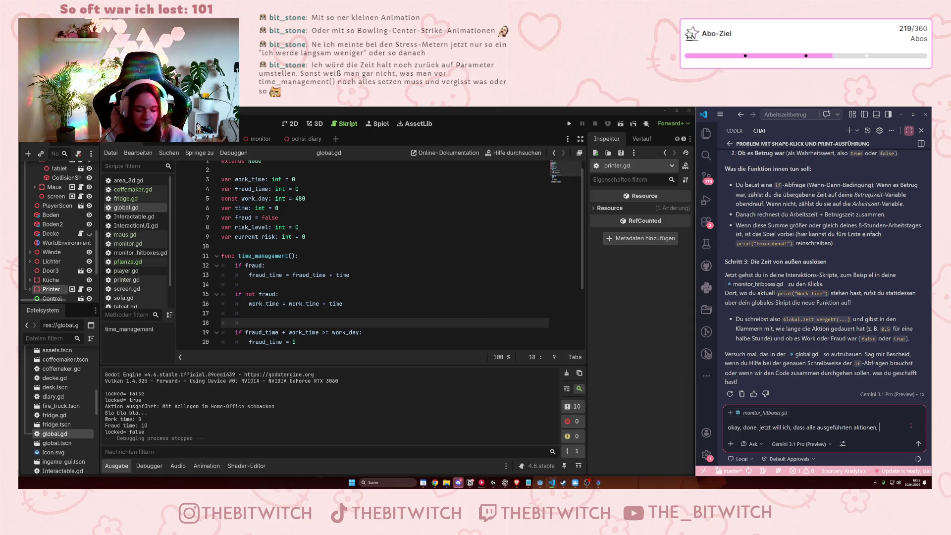
text( also titel)
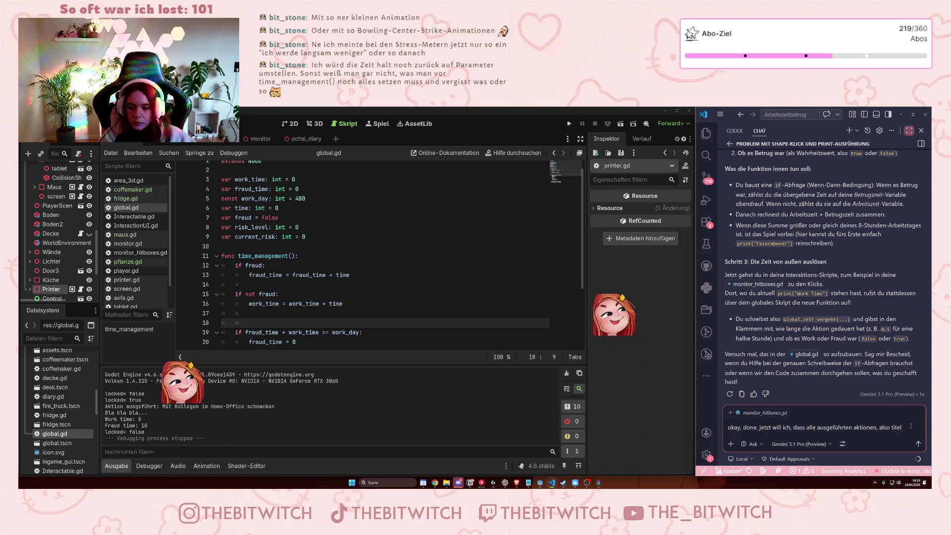
text(, reig)
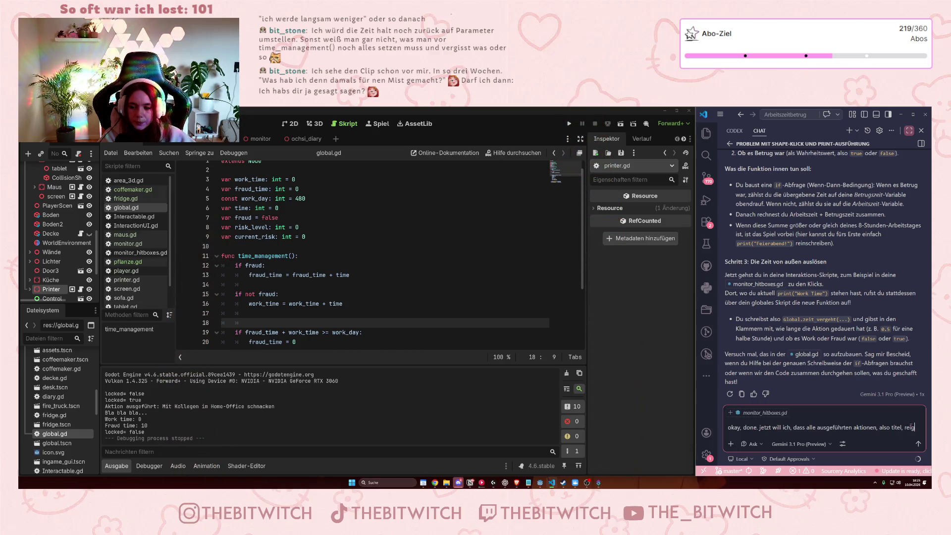
text(olge und)
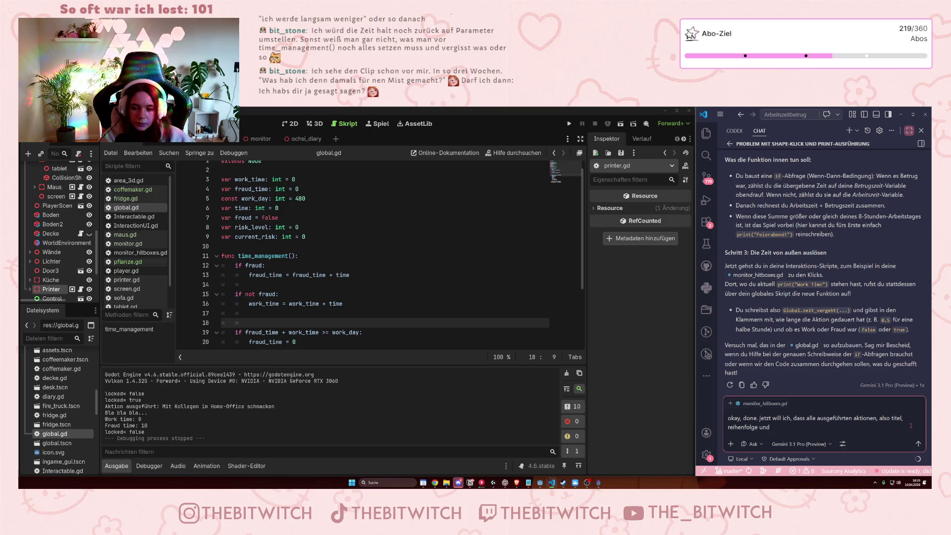
key(BackSpace)
key(BackSpace)
key(BackSpace)
text(u)
text(nd dau)
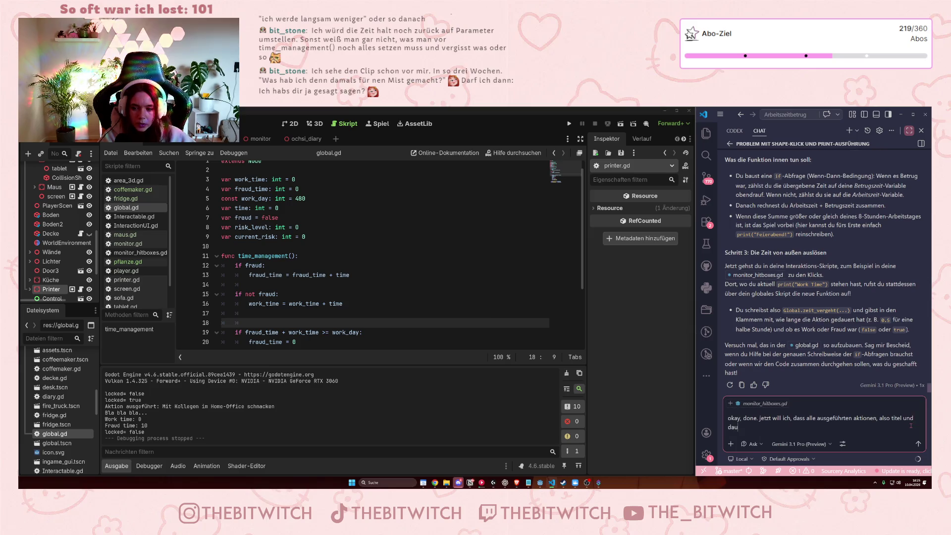
text(er und)
text( ty)
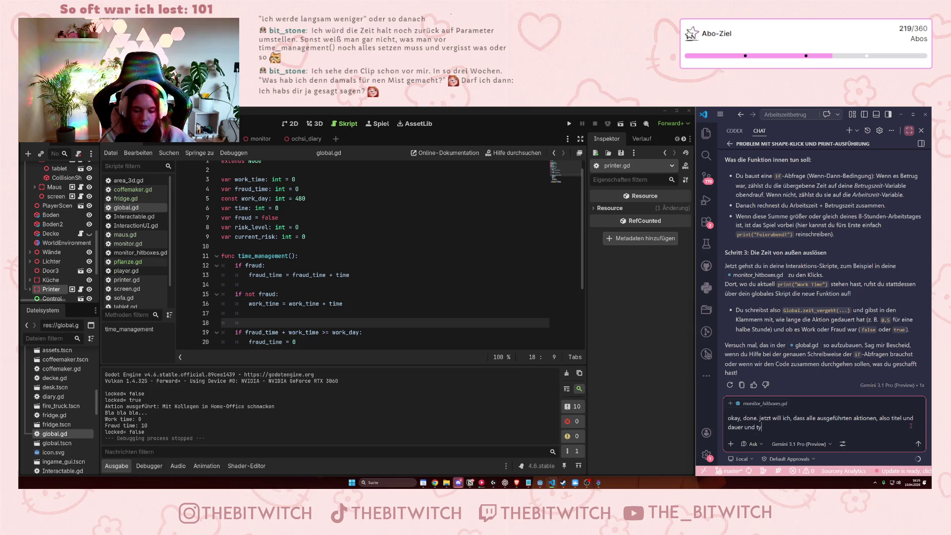
text(p (work/fraud)
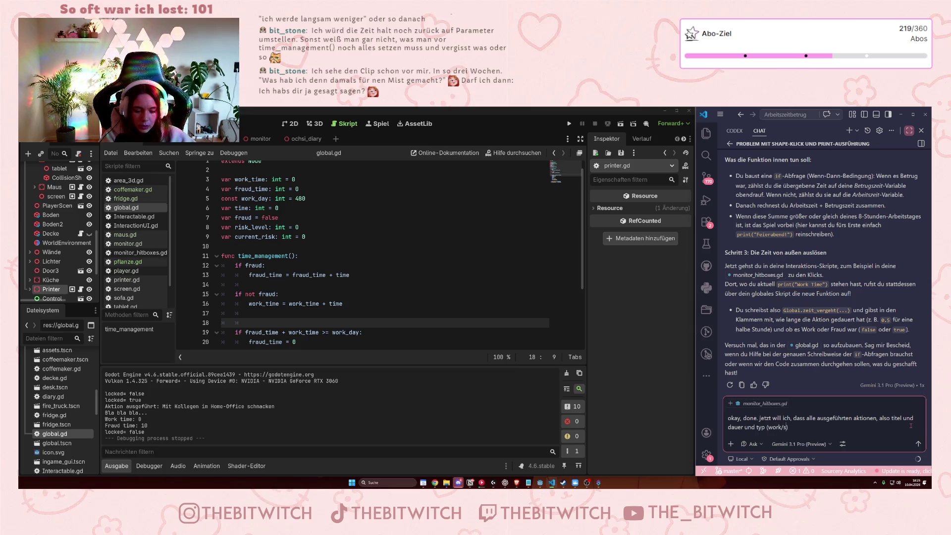
text() )
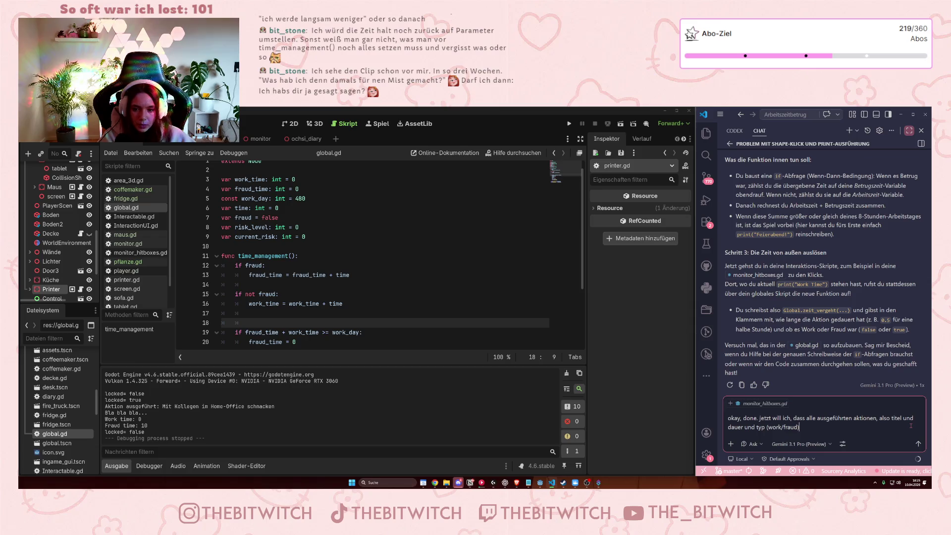
text(für den)
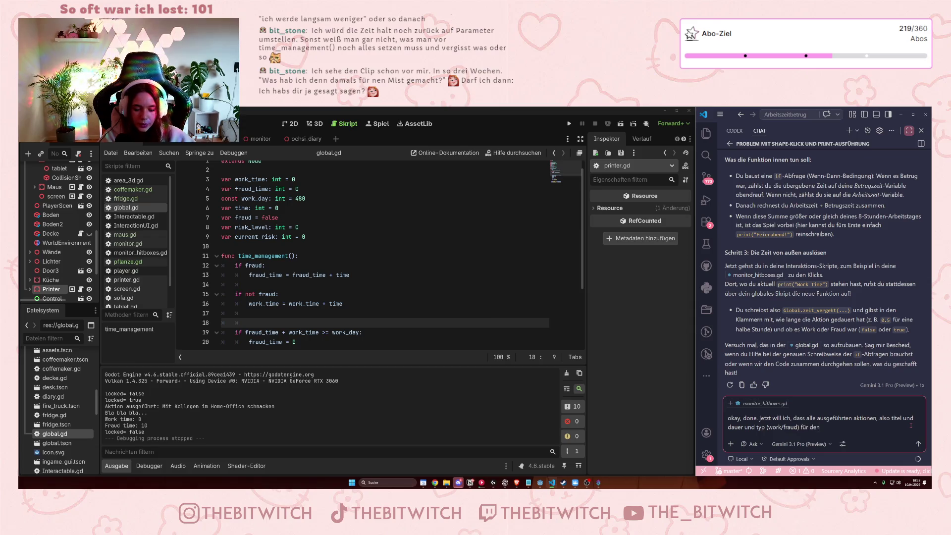
text( arbeitsta)
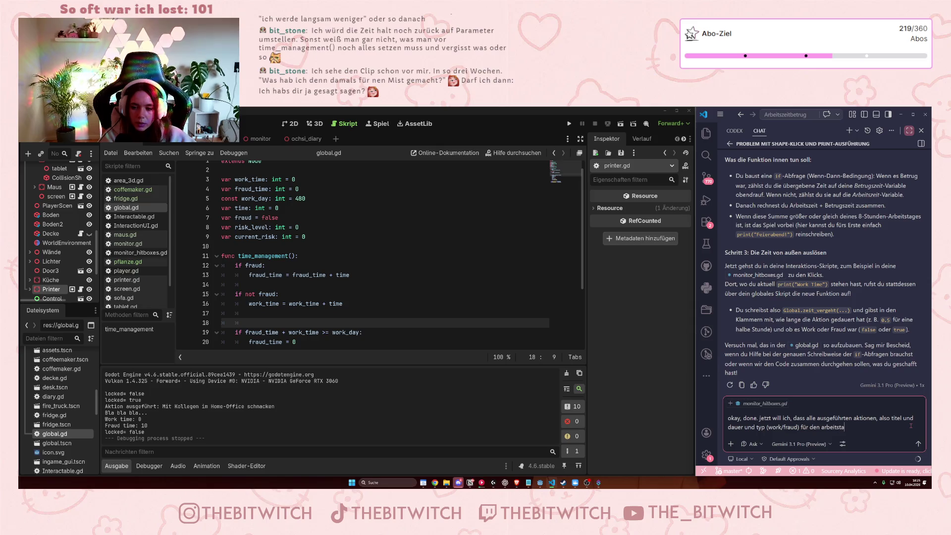
text(g gespeiche)
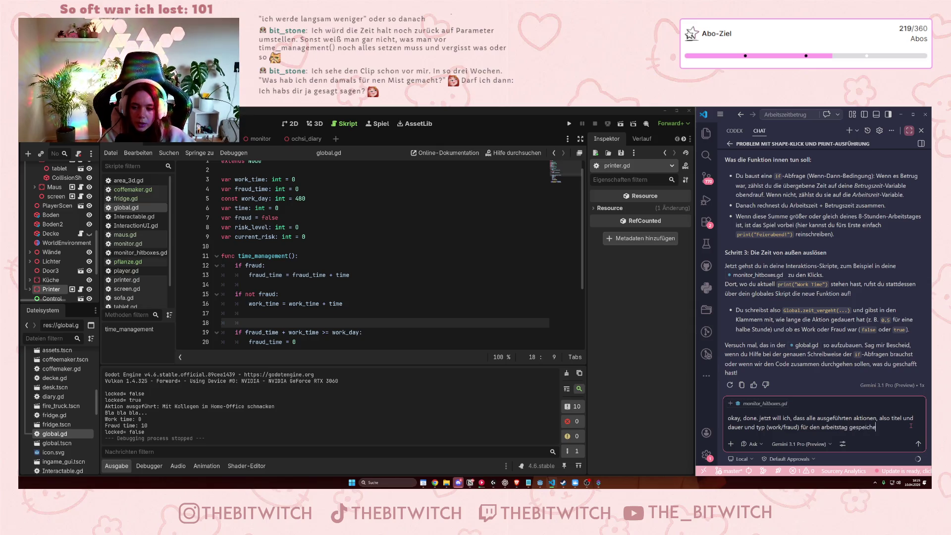
text(rt werden und)
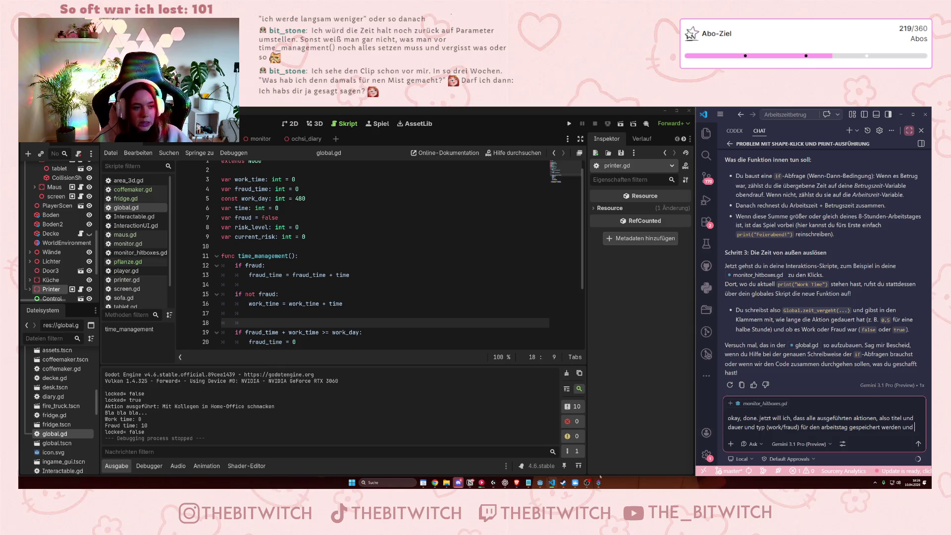
click(128, 262)
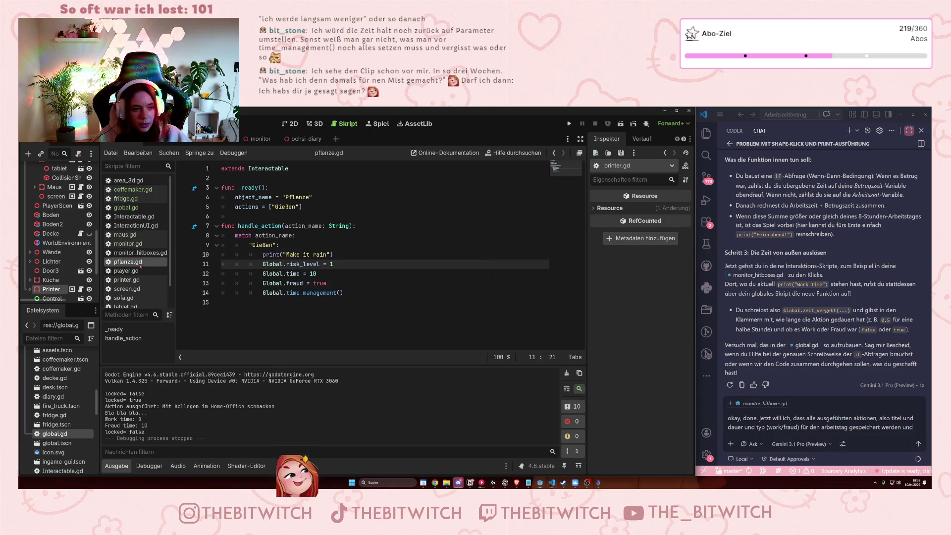
View the Global.time_management() call on line 14 of pflanze.gd, then drop the draft's trailing 'und'.
click(349, 292)
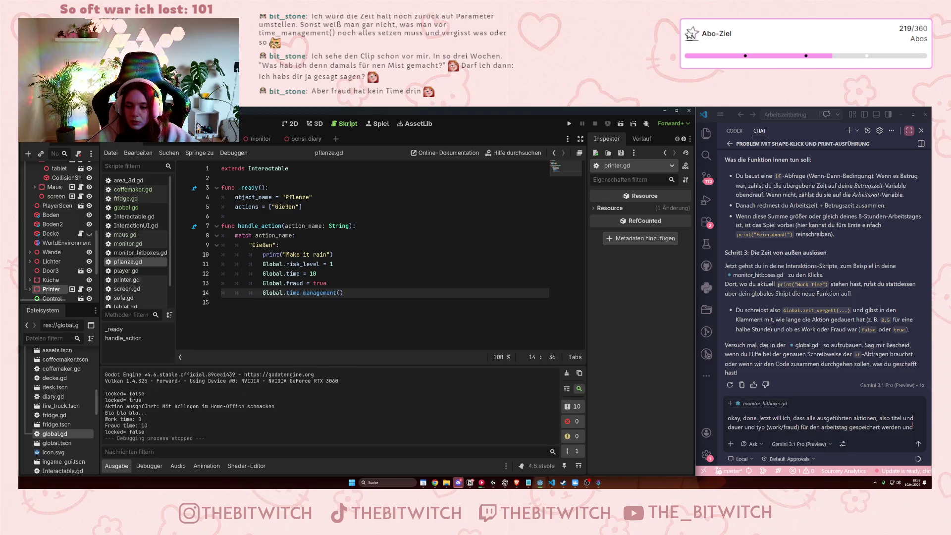
click(908, 413)
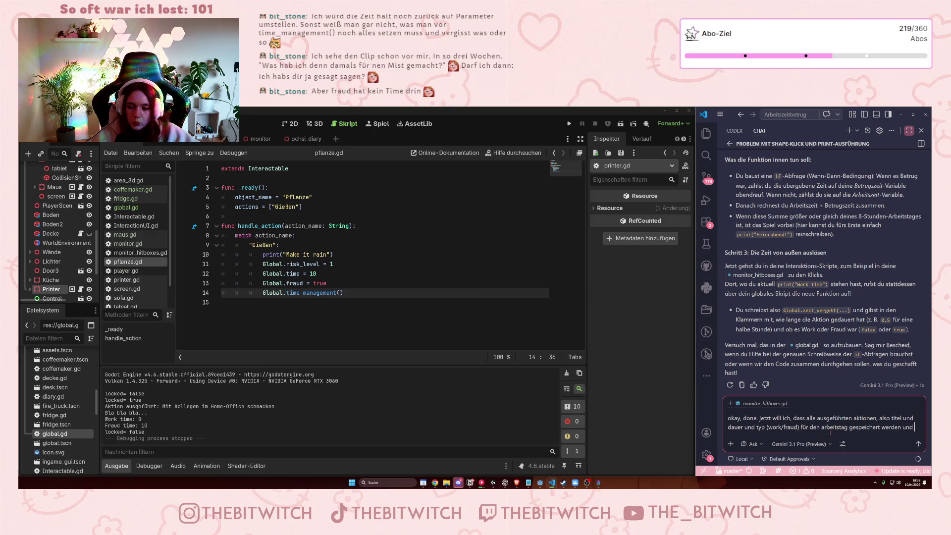
key(BackSpace)
key(BackSpace)
key(BackSpace)
Finish the request with ', in der reihenfolge, wie sie ausgelöst wurden.' and send it.
text(, in)
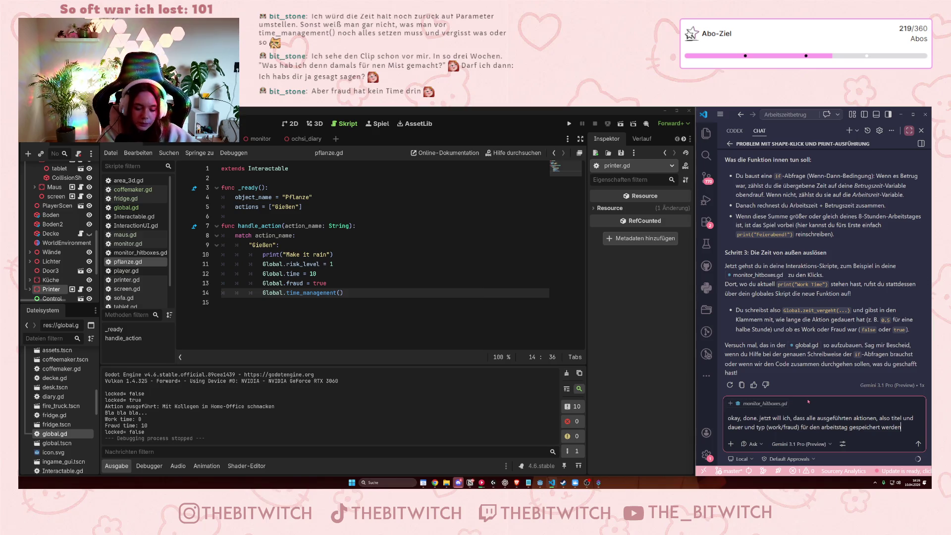
text( der reih)
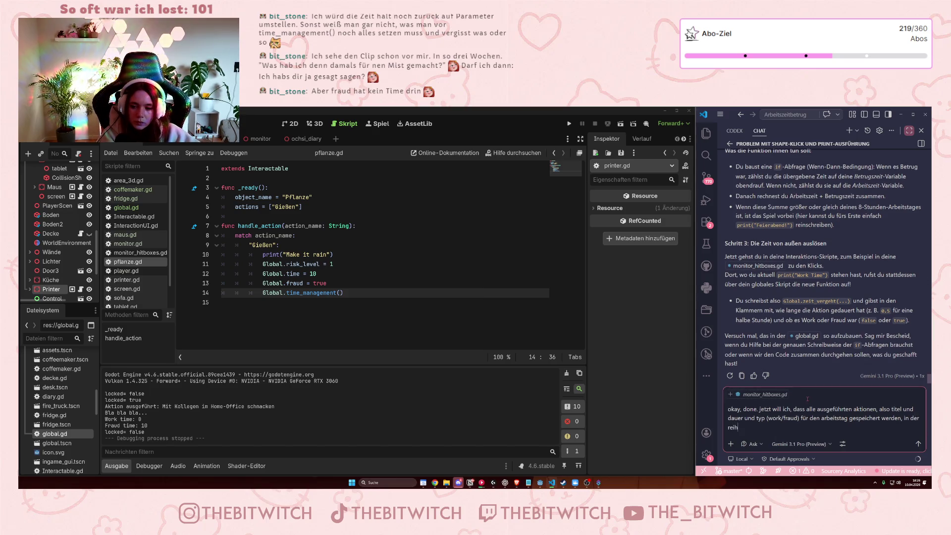
text(enfolge, wie)
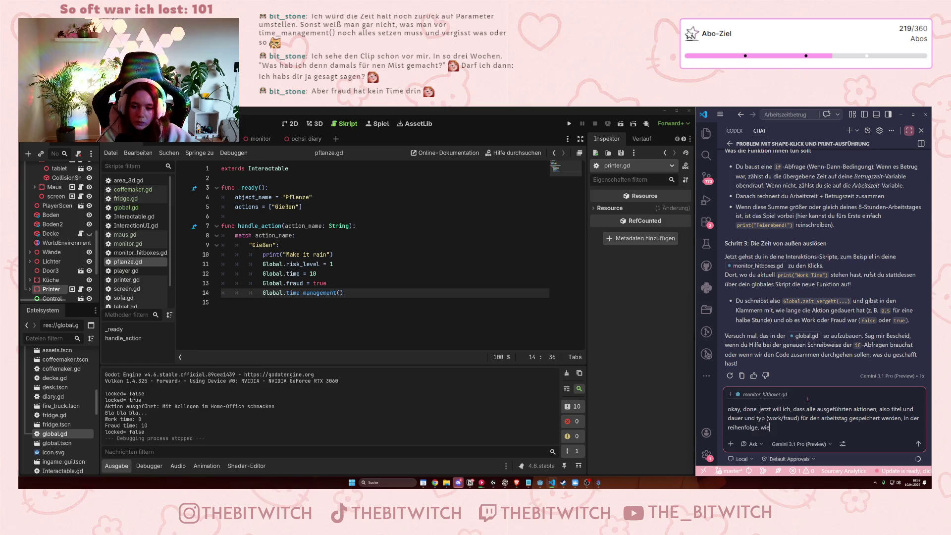
text( sie ausge)
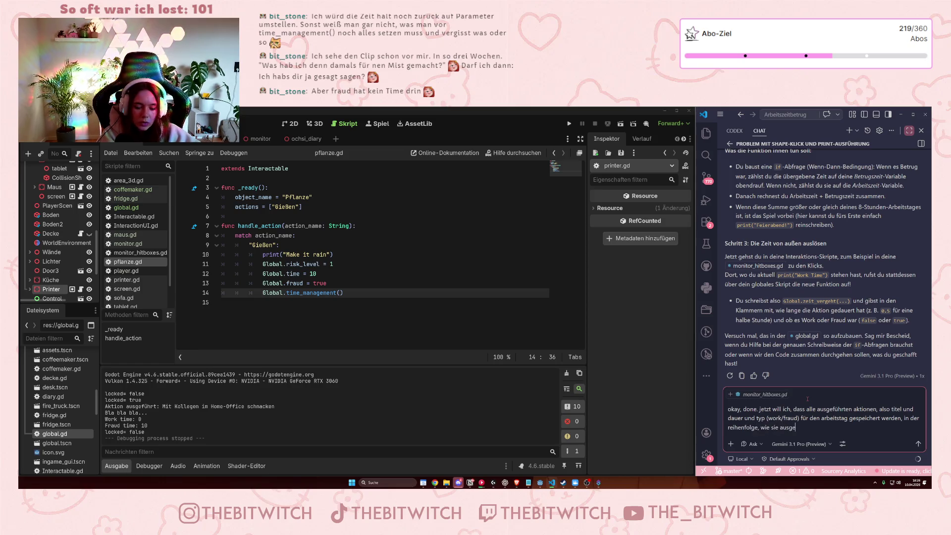
text(löst wurden.)
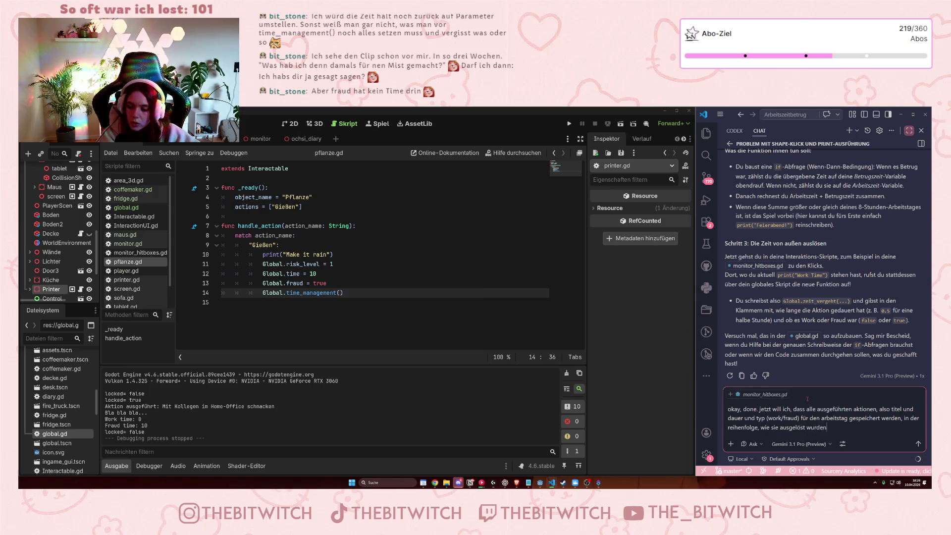
key(Return)
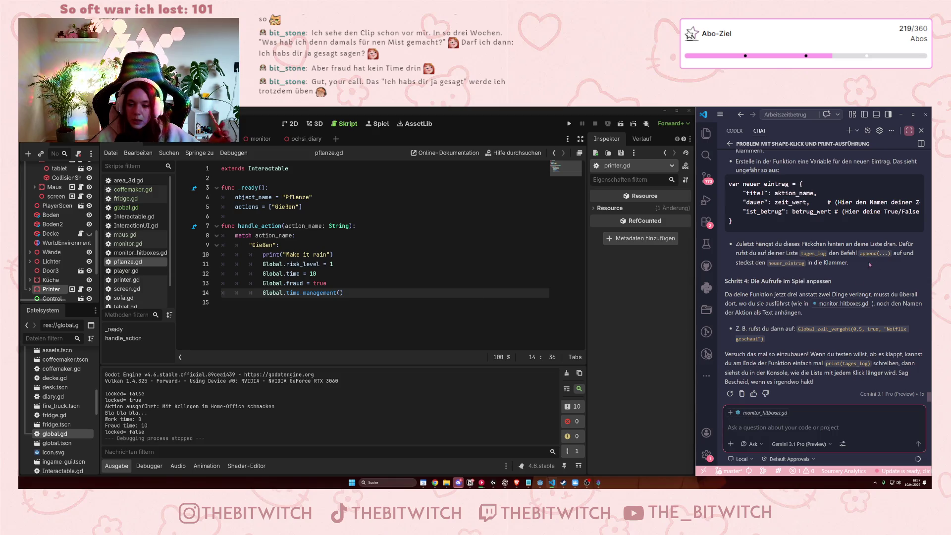
scroll(875, 258, up, 5)
scroll(840, 311, up, 10)
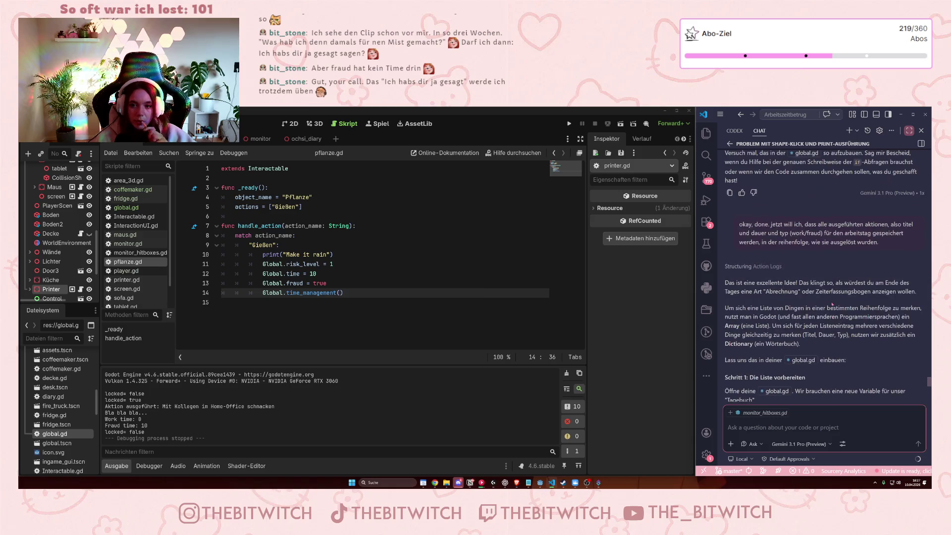
scroll(829, 304, down, 2)
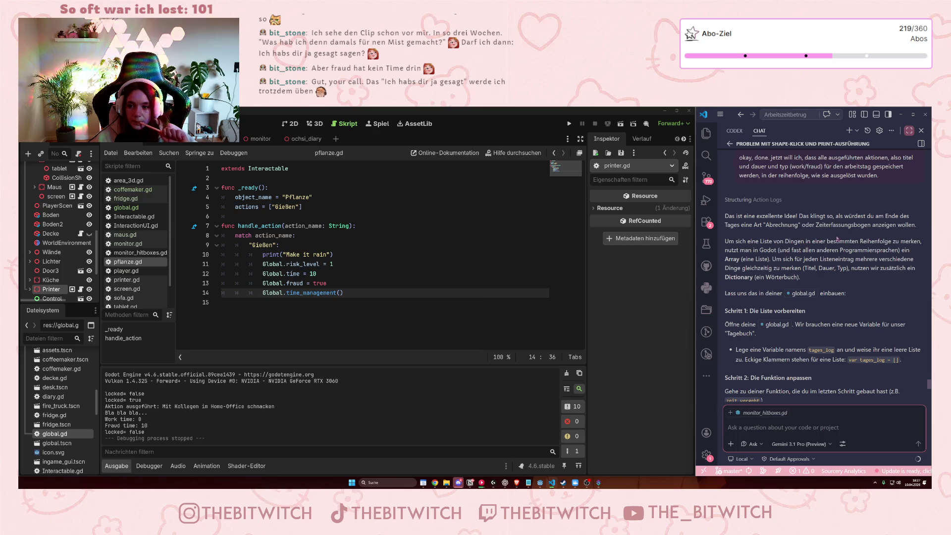
scroll(784, 280, down, 1)
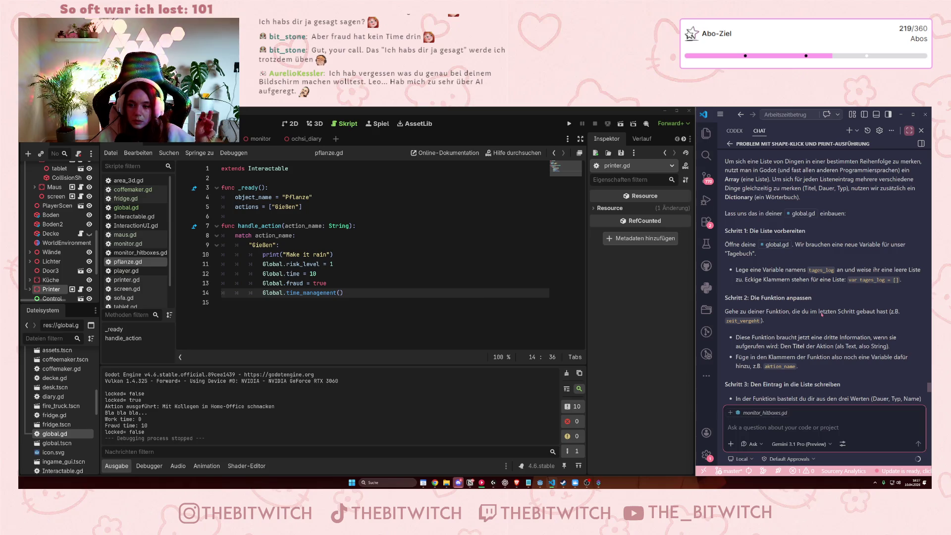
scroll(822, 314, down, 1)
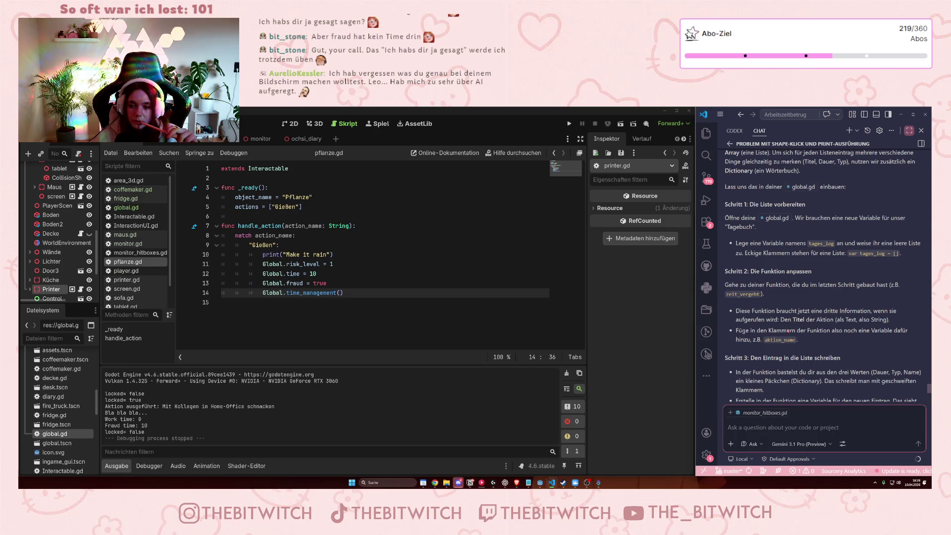
scroll(766, 321, down, 1)
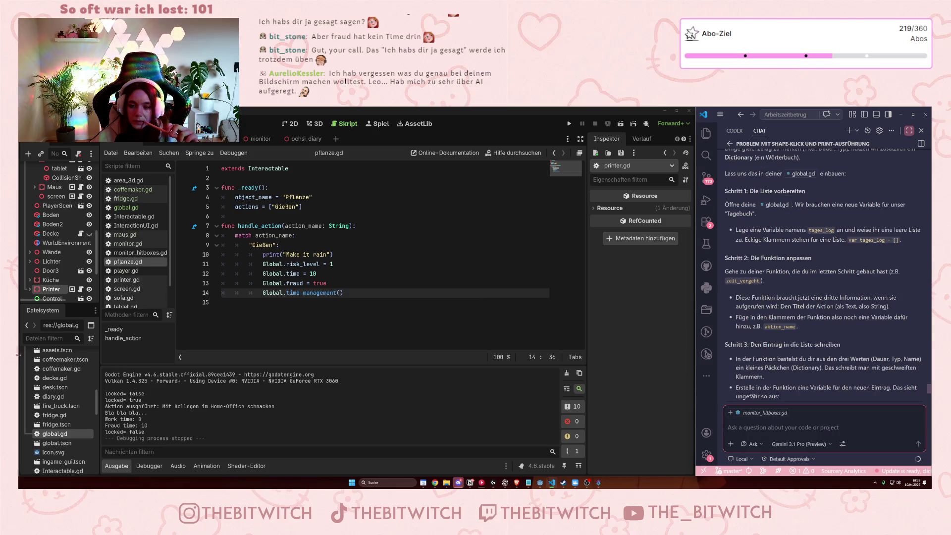
click(126, 271)
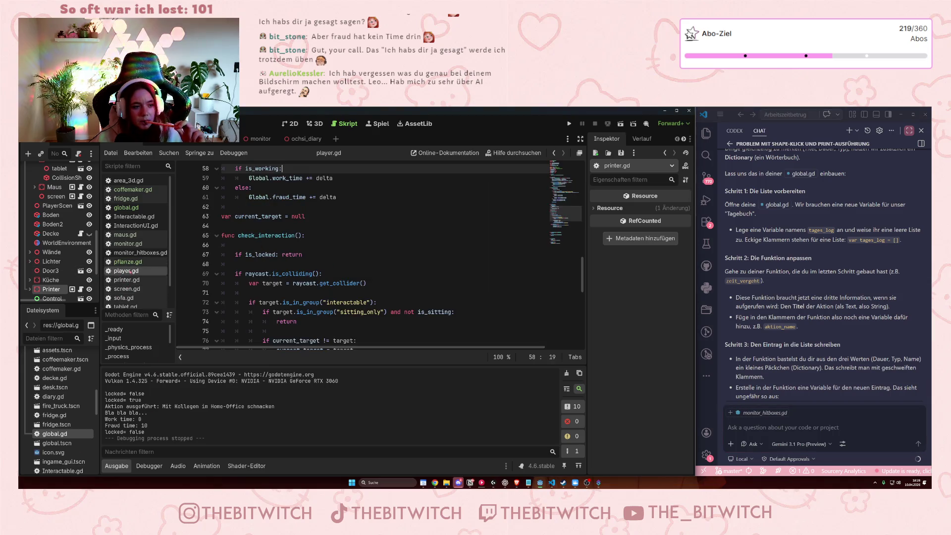
click(125, 261)
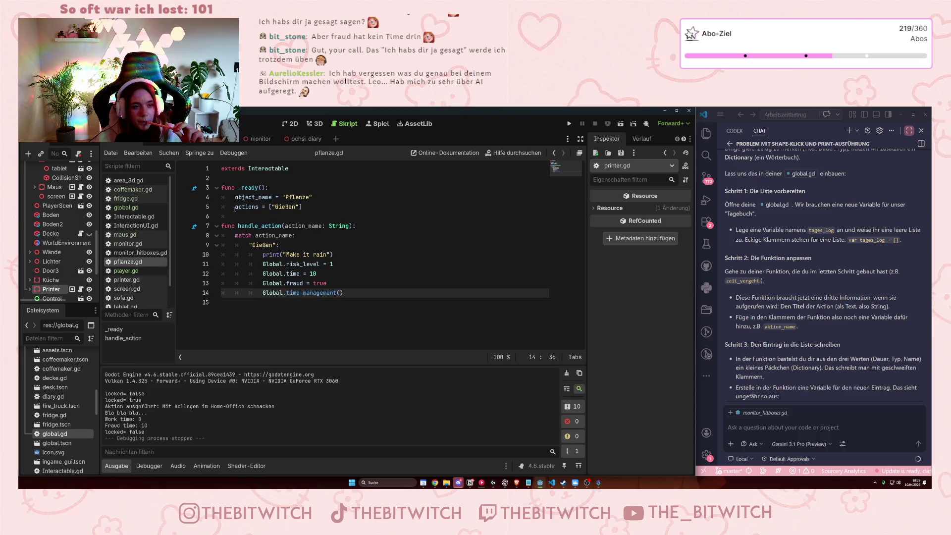
drag(235, 207, 282, 207)
click(255, 236)
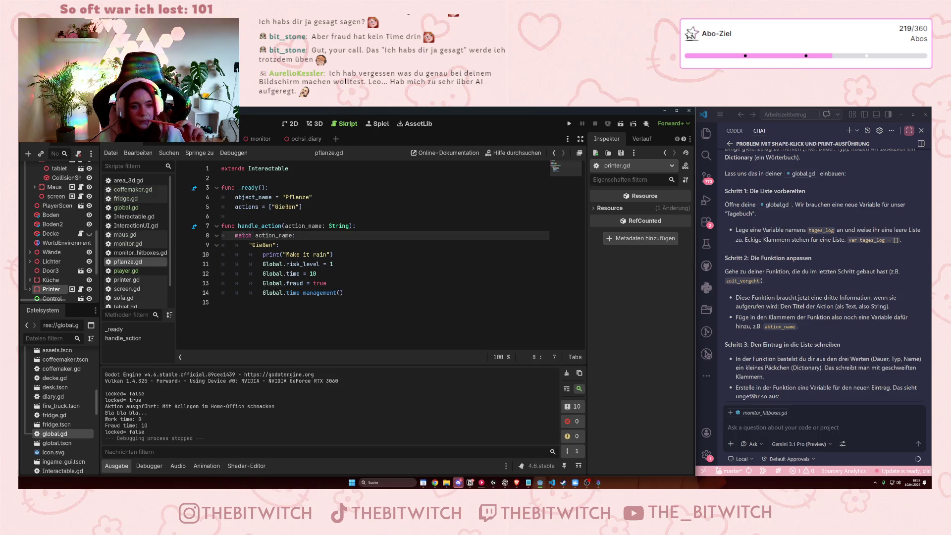
drag(255, 235, 299, 226)
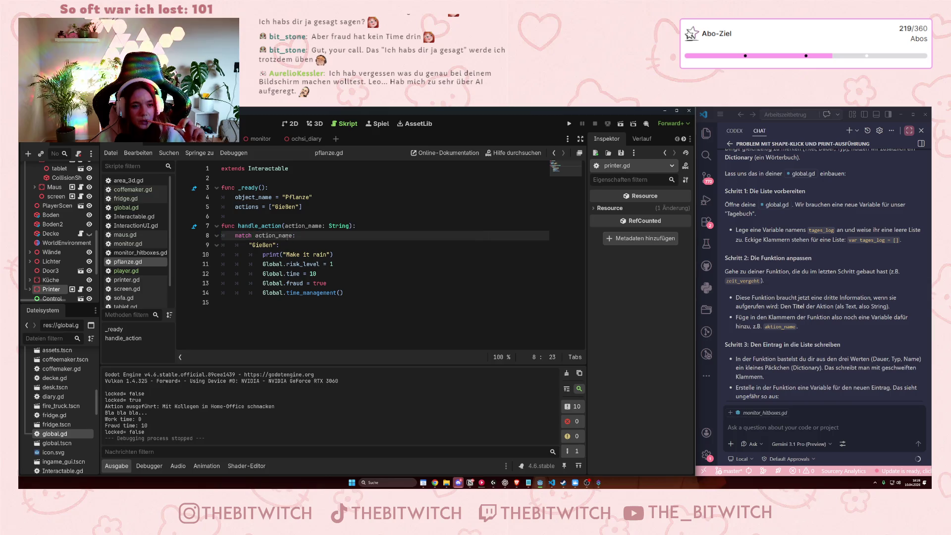
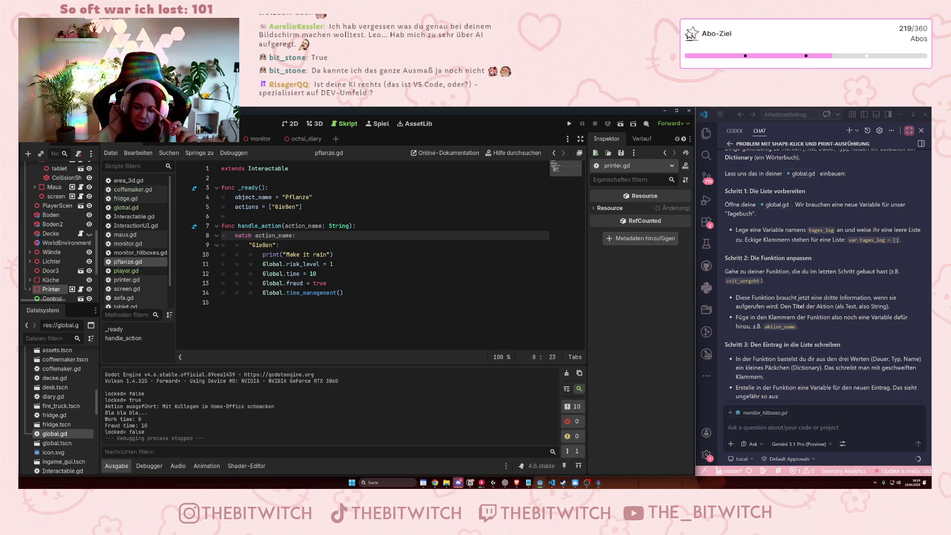
Browse the chat model list without switching models, then show the neuer_eintrag dictionary code from Step 3.
click(799, 444)
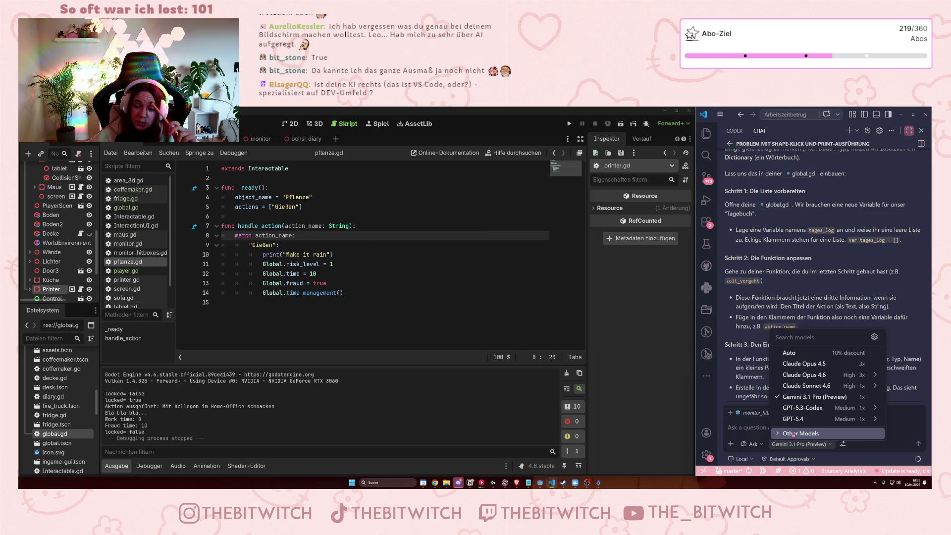
click(794, 434)
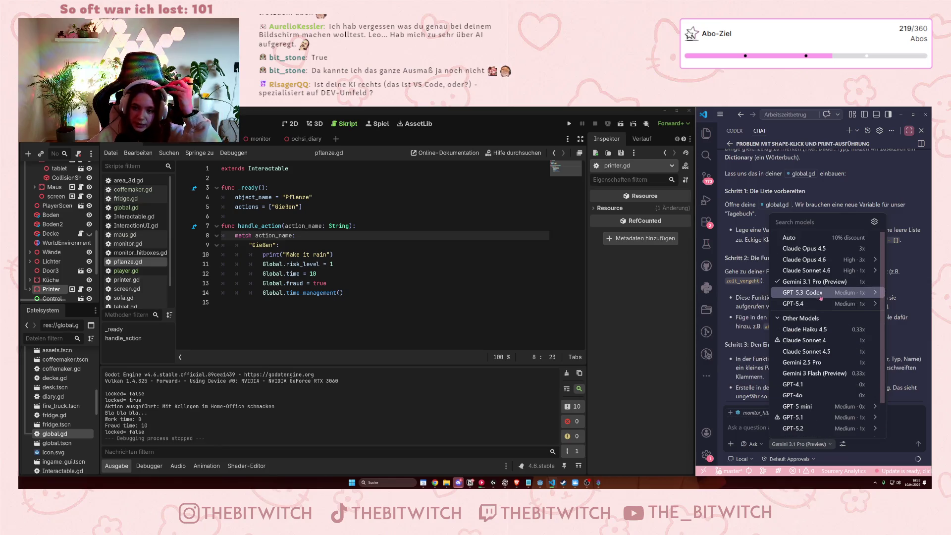
scroll(832, 321, down, 2)
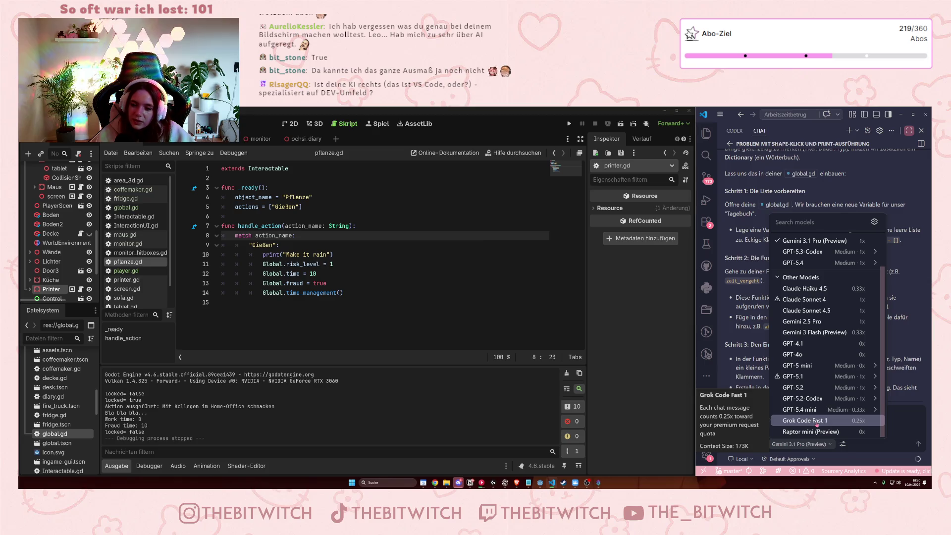
click(760, 384)
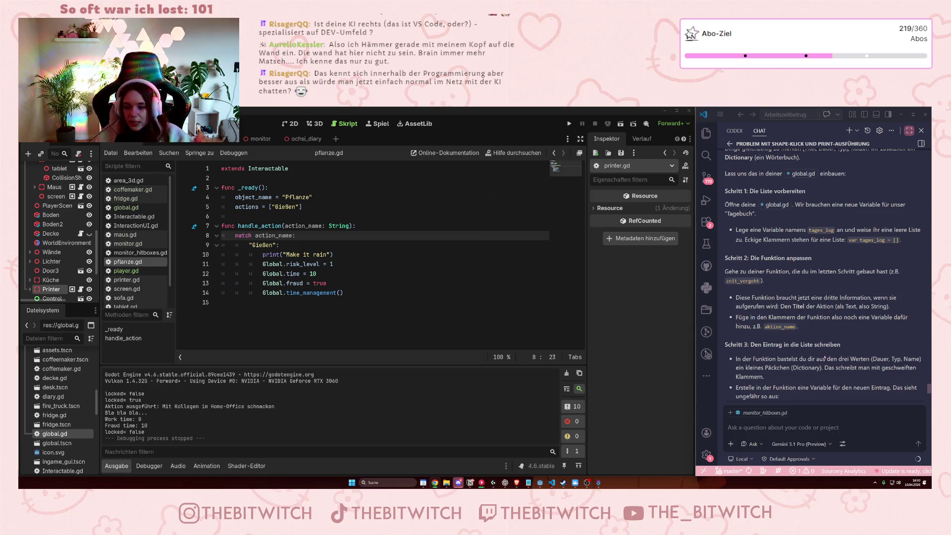
click(811, 321)
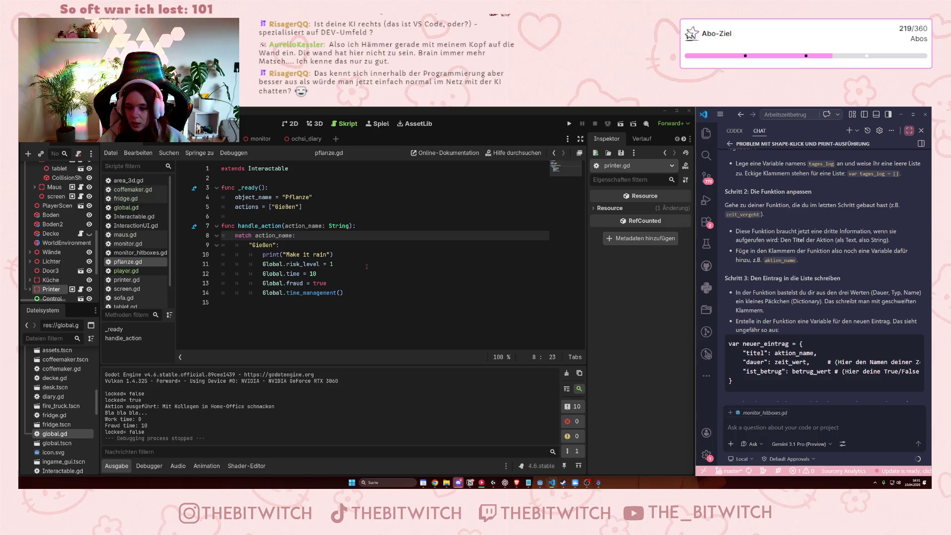
click(809, 445)
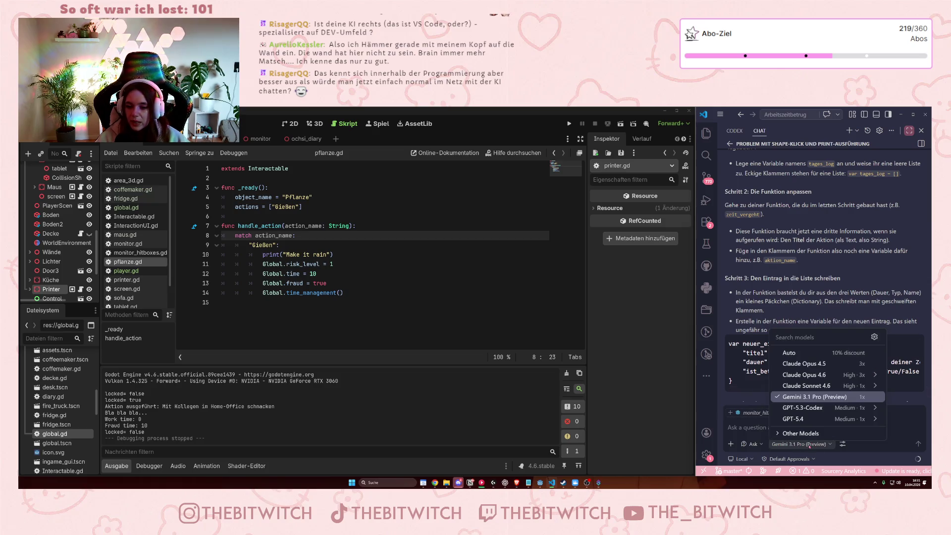
click(800, 433)
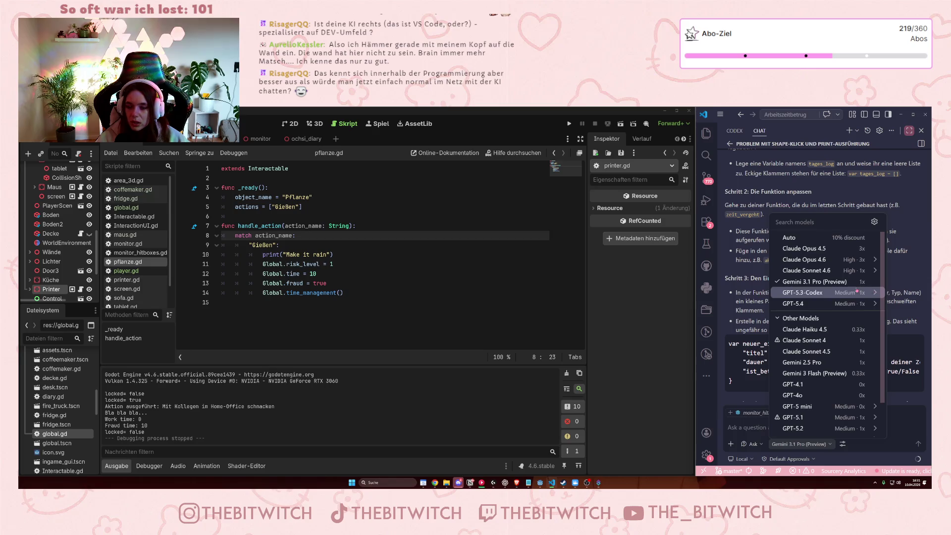
mouse_move(862, 303)
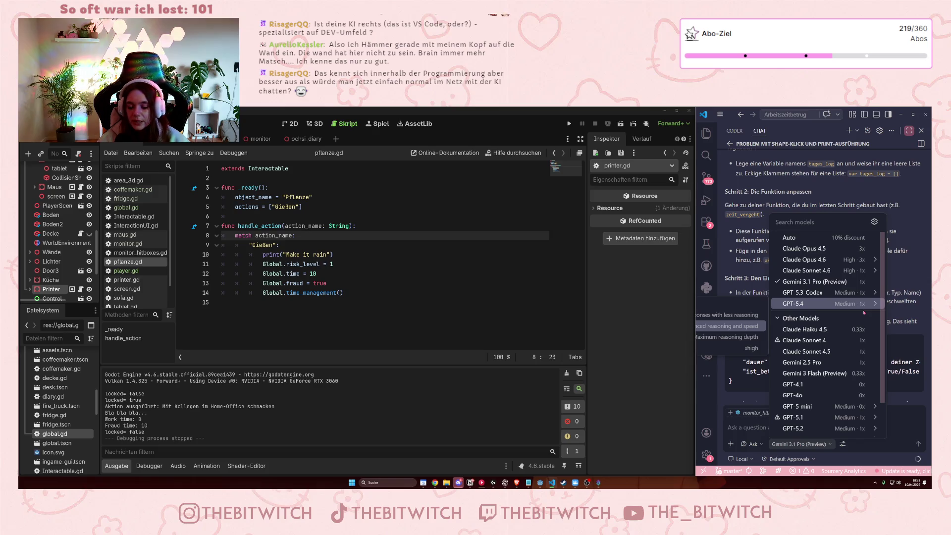
scroll(855, 334, down, 2)
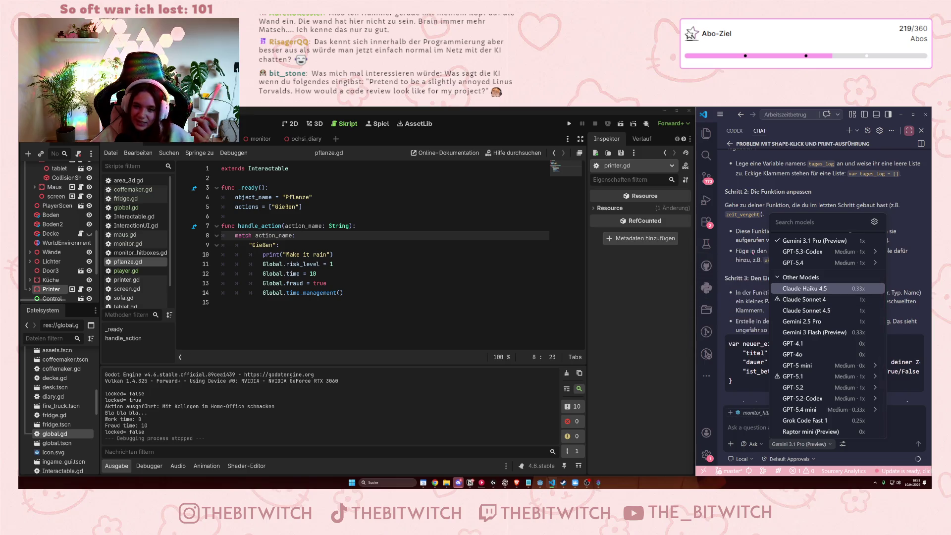
click(753, 251)
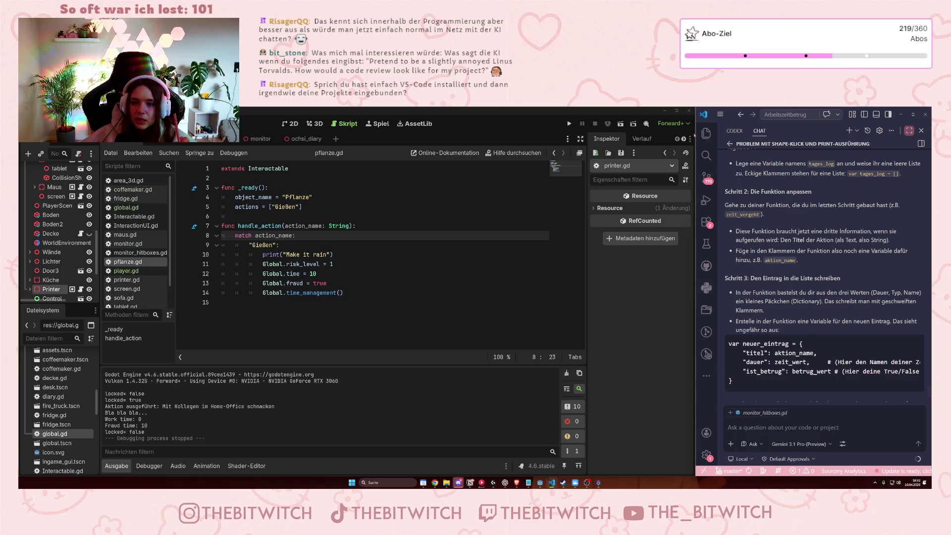
drag(695, 134, 545, 139)
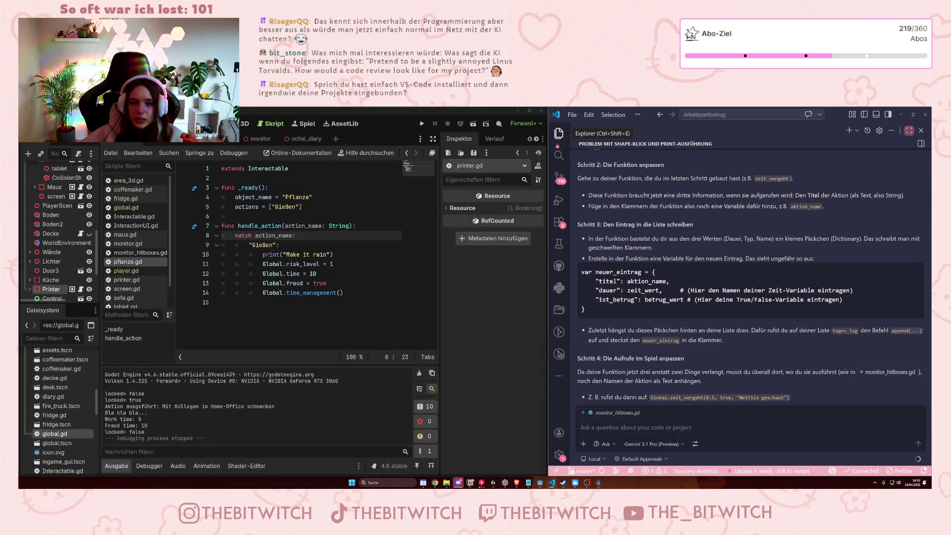
click(559, 133)
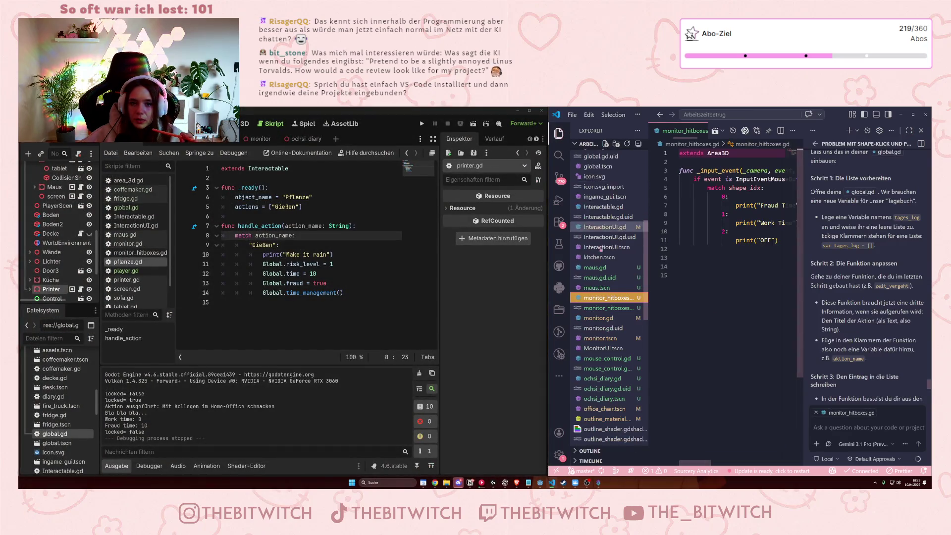
scroll(584, 335, up, 1)
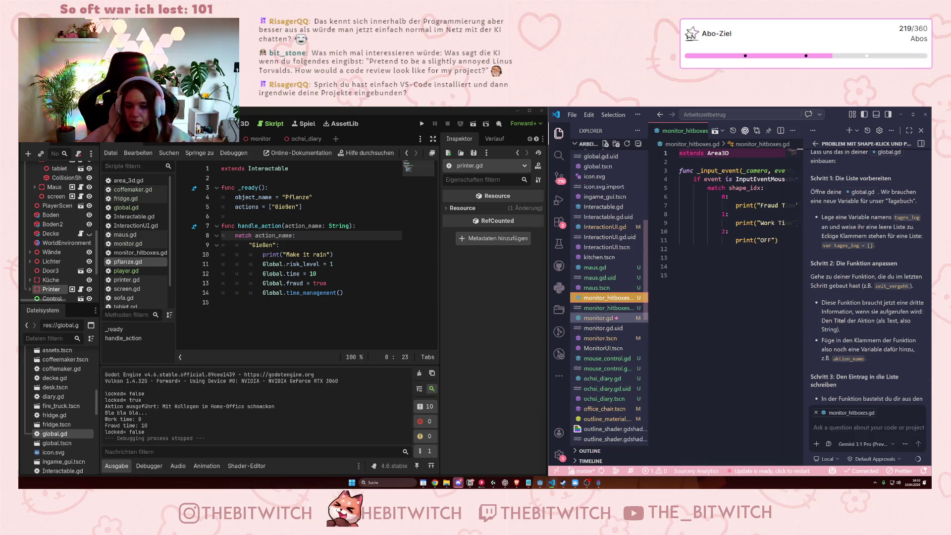
double_click(295, 283)
click(298, 245)
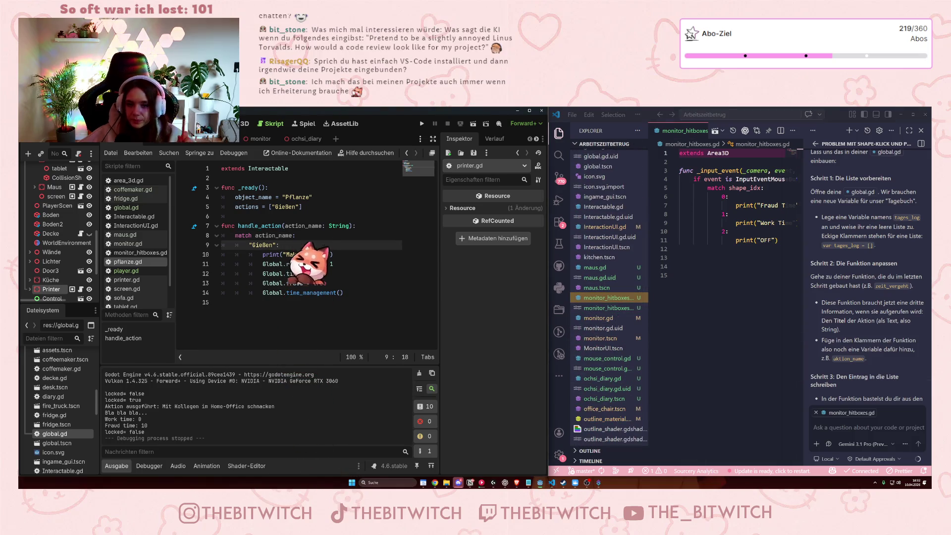
click(748, 214)
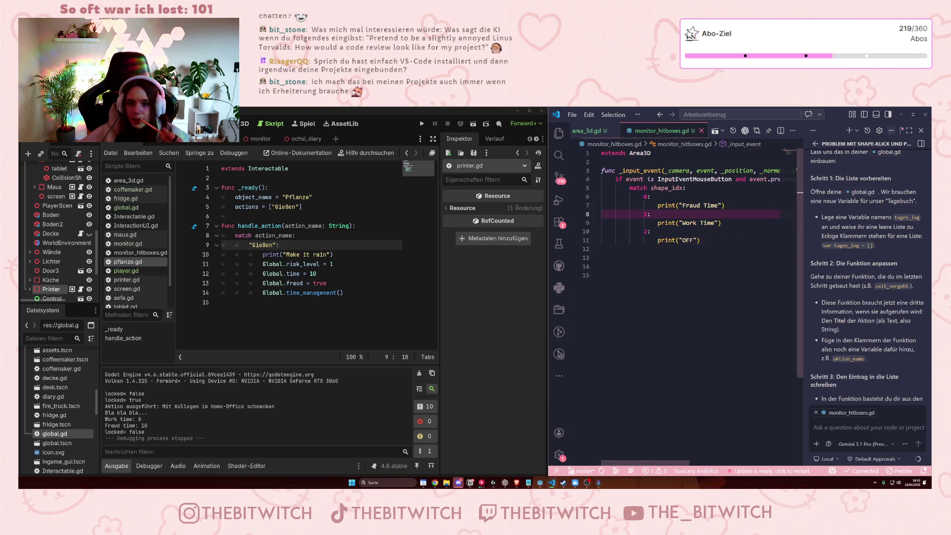
click(909, 130)
mouse_move(549, 214)
mouse_down()
mouse_move(722, 214)
mouse_move(675, 214)
mouse_up()
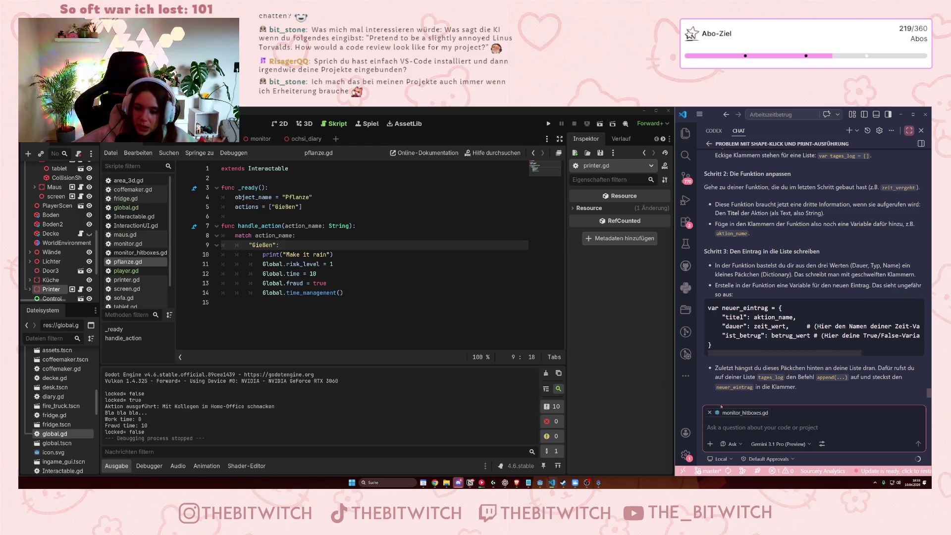
click(728, 402)
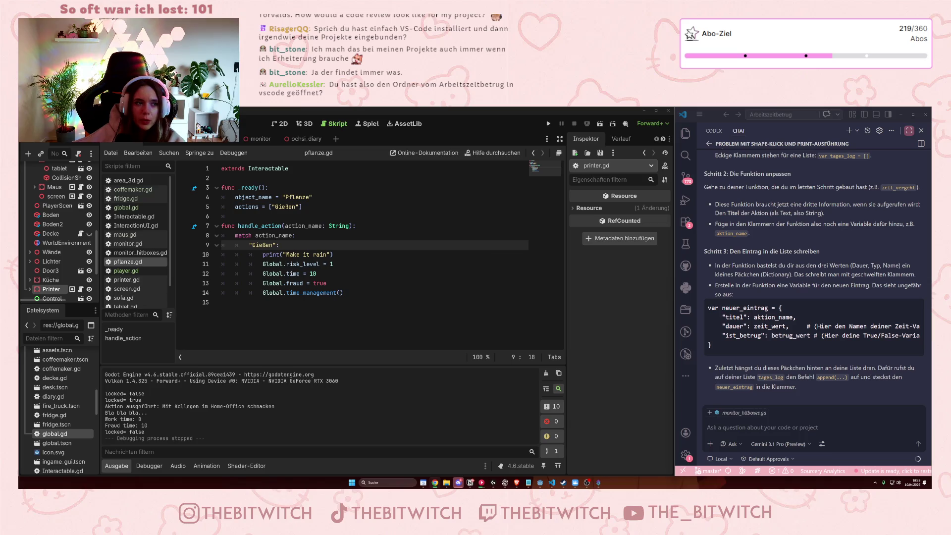
click(119, 123)
click(223, 136)
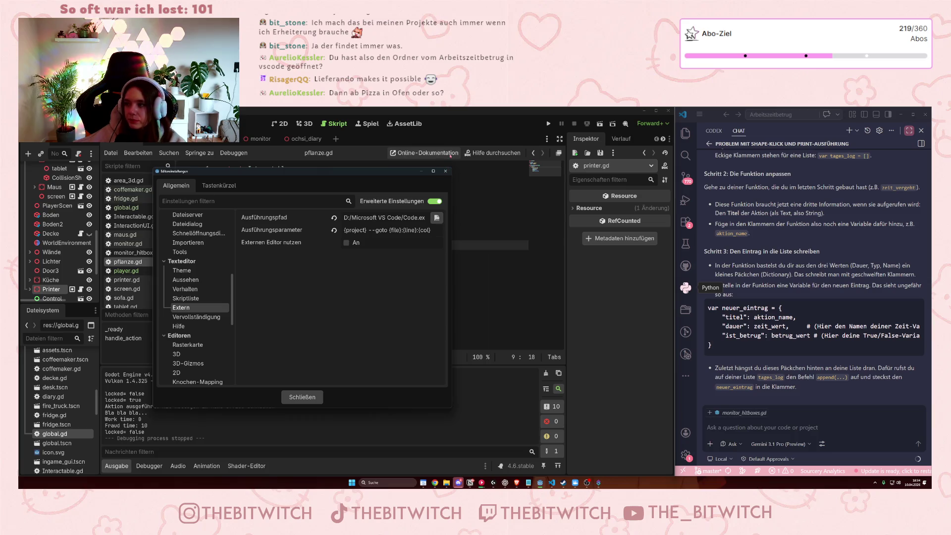
click(445, 171)
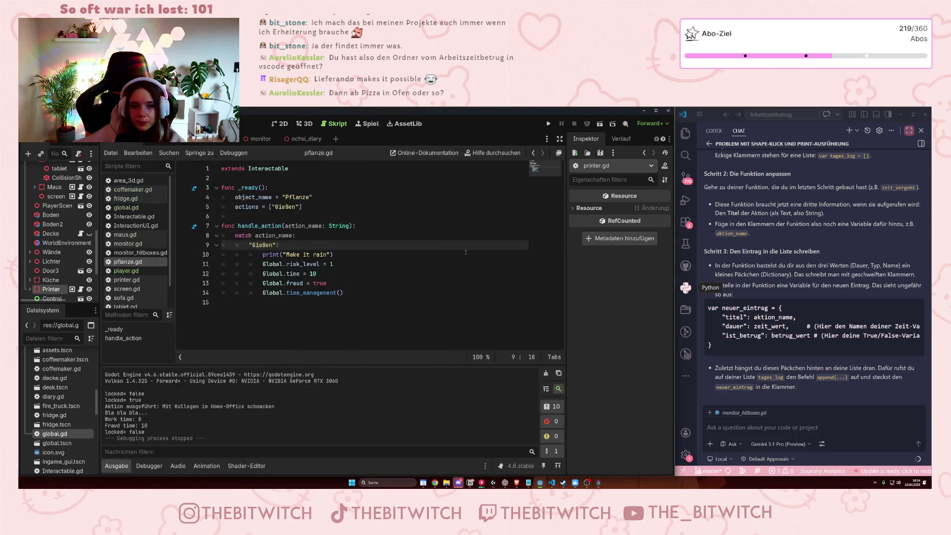